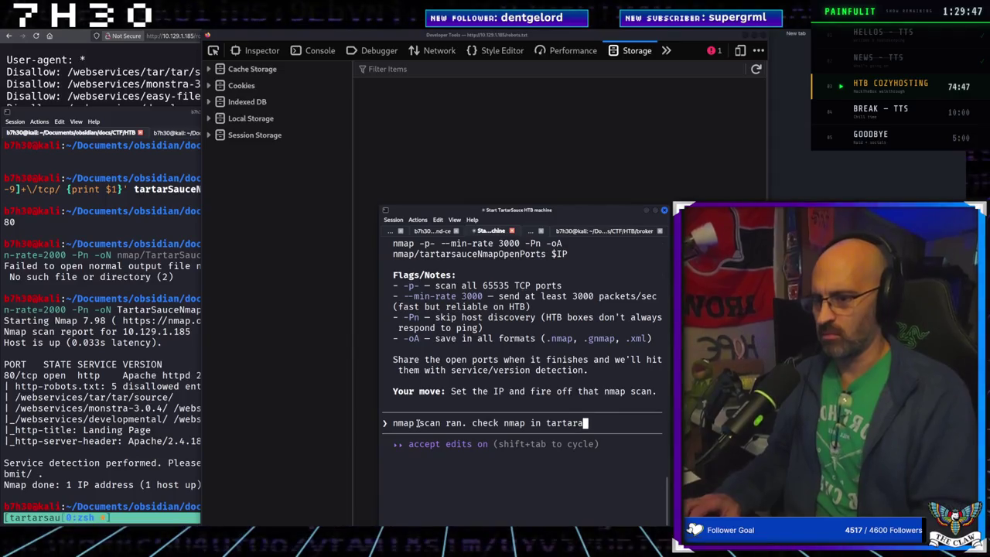
Step: Send Claude Code 'nmap scan ran. check nmap in tartarsauce directory and update the writeup'
{"action": "type", "text": "auce f"}
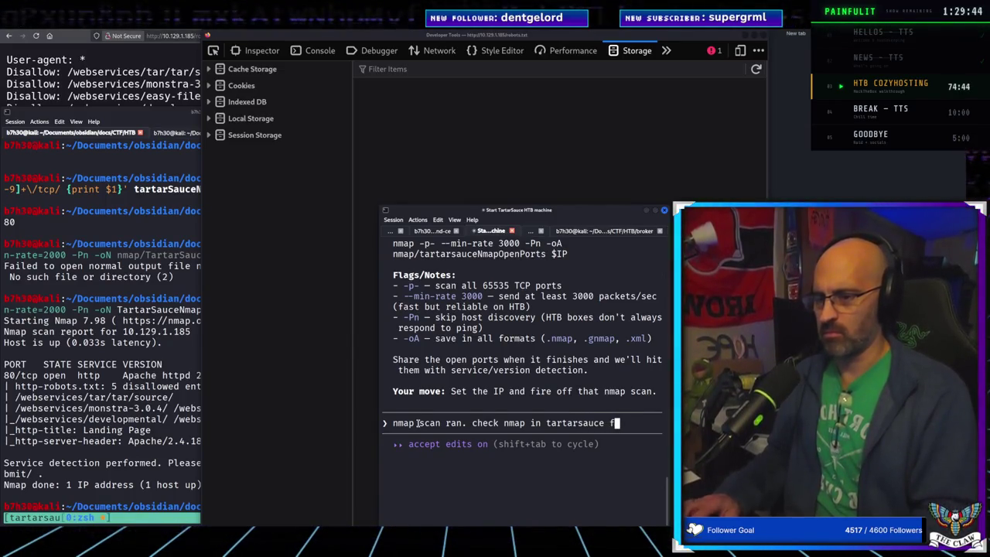
{"action": "key", "text": "BackSpace"}
{"action": "type", "text": "dirc"}
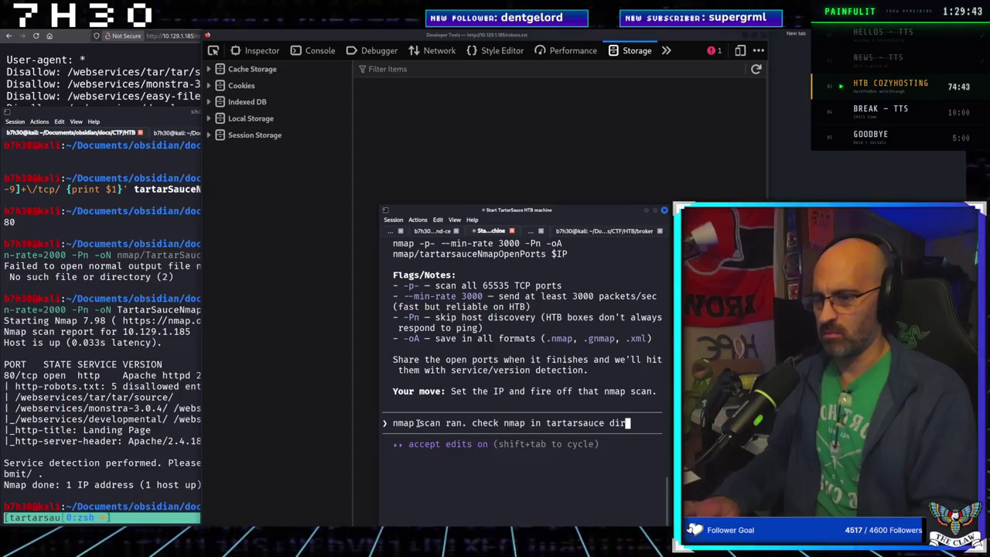
{"action": "type", "text": "ctory "}
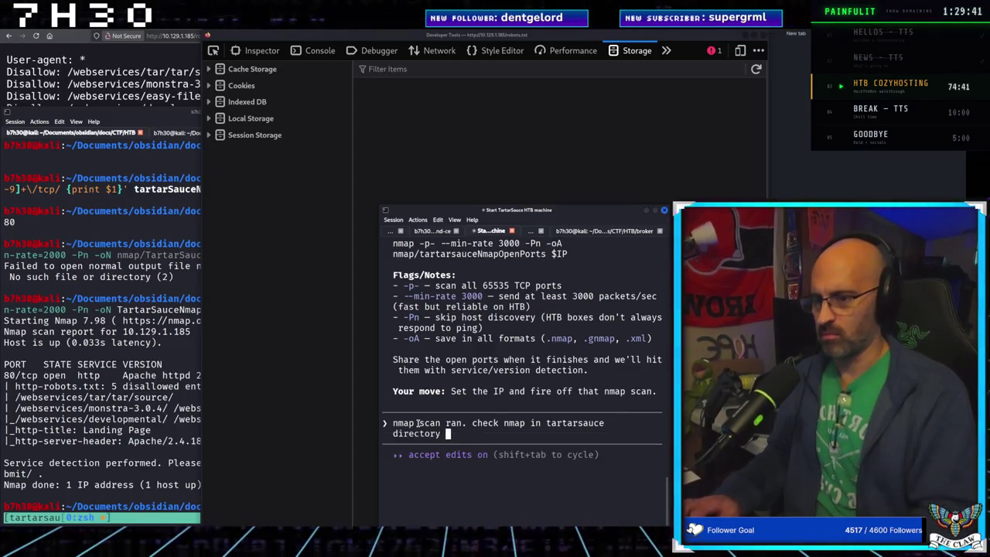
{"action": "type", "text": "and update the walkth"}
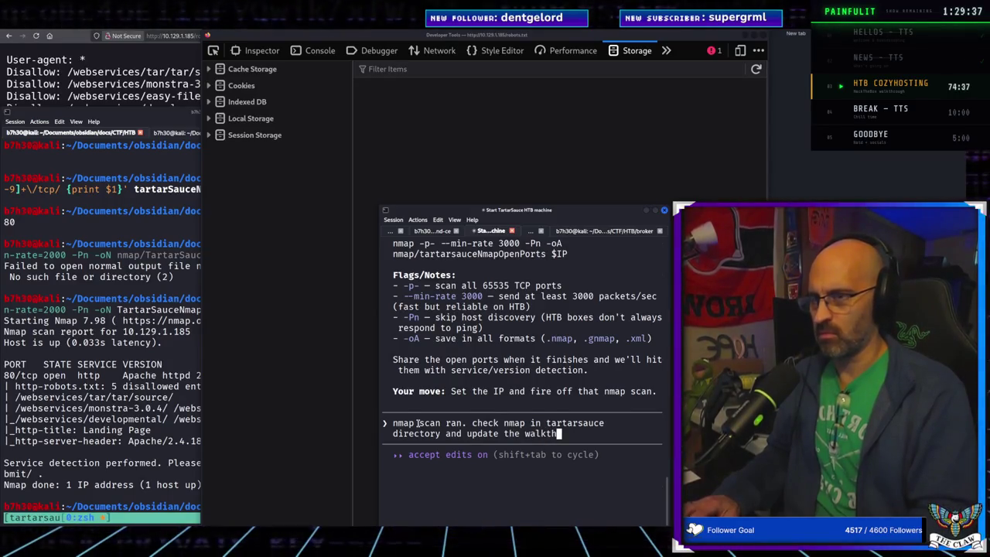
{"action": "key", "text": "BackSpace"}
{"action": "key", "text": "BackSpace"}
{"action": "key", "text": "BackSpace"}
{"action": "type", "text": "r"}
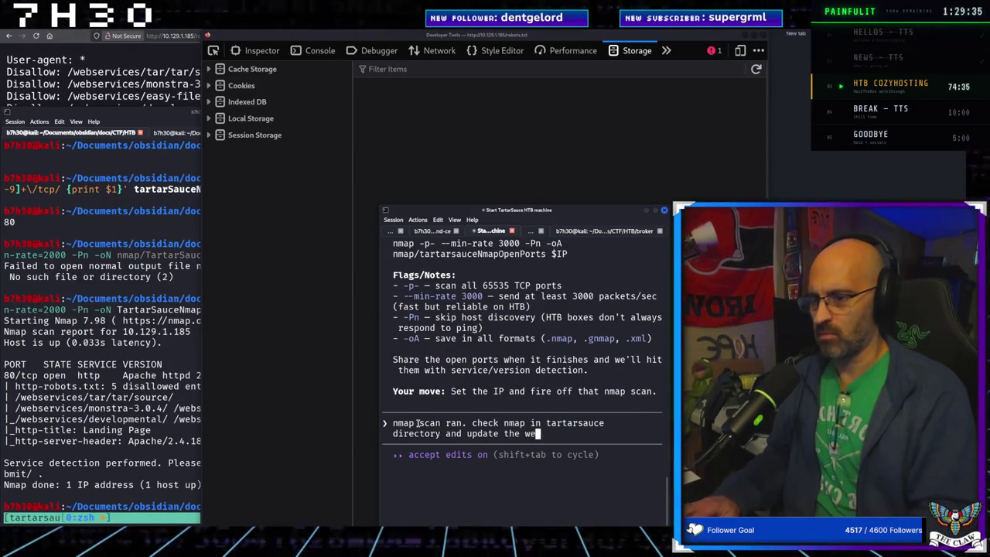
{"action": "type", "text": "iteup"}
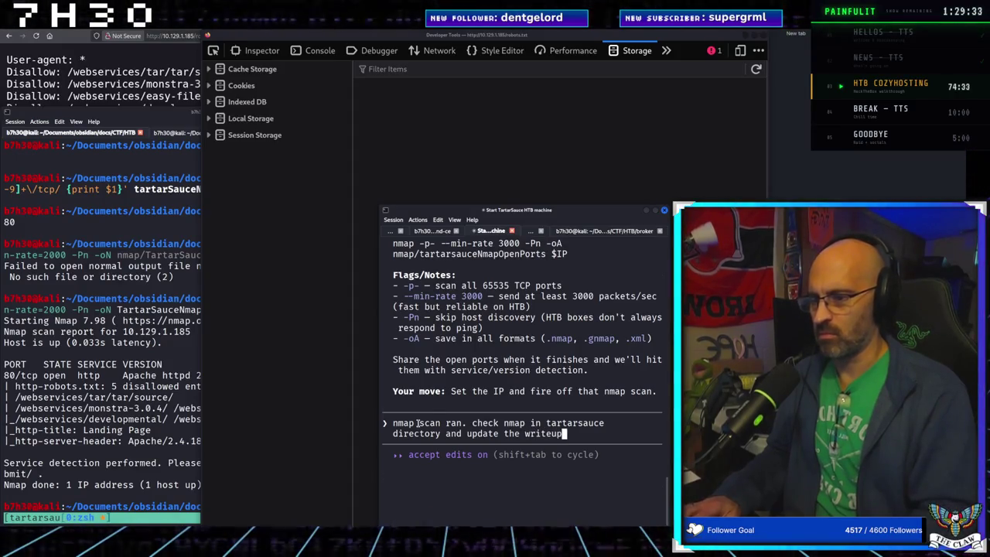
{"action": "key", "text": "Return"}
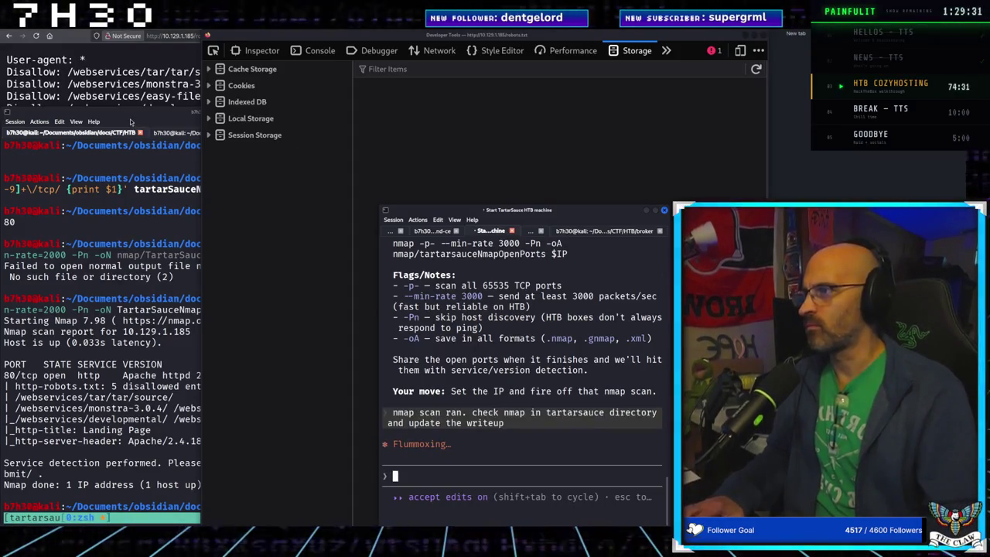
{"action": "left_click", "coordinate": [115, 82]}
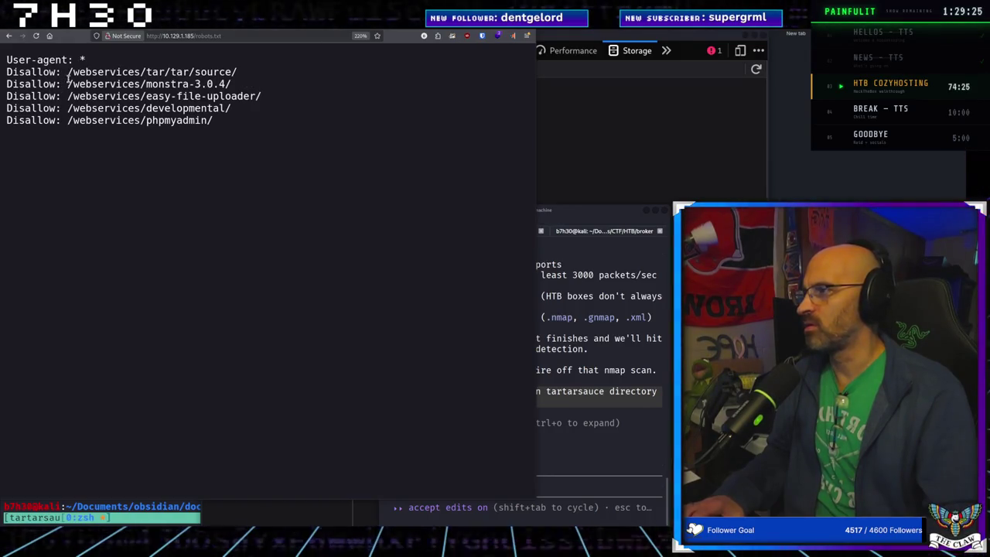
Step: Select the /webservices/tar/tar/source/ path in robots.txt and open a blank new tab
{"action": "left_click_drag", "start_coordinate": [68, 72], "coordinate": [236, 72]}
{"action": "key", "text": "ctrl+c"}
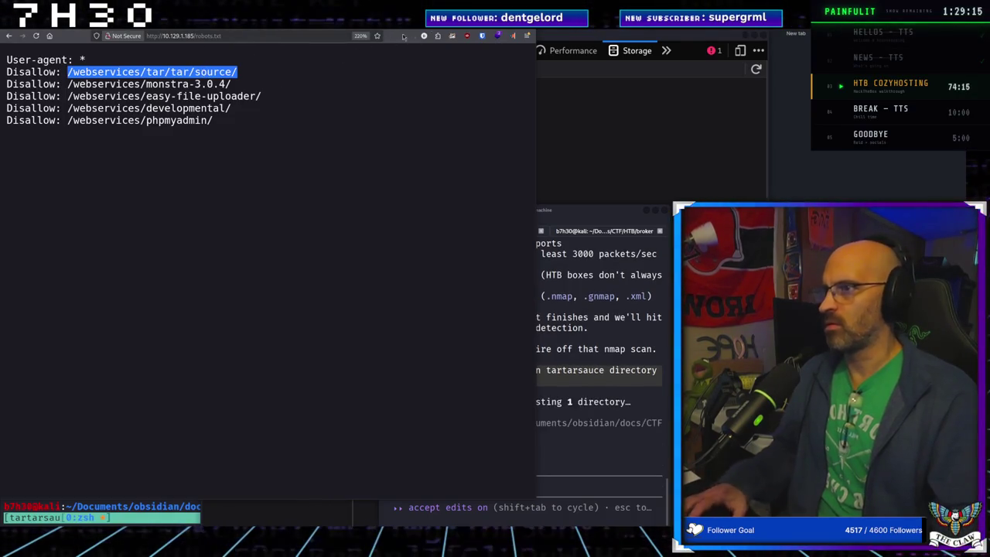
{"action": "key", "text": "ctrl+t"}
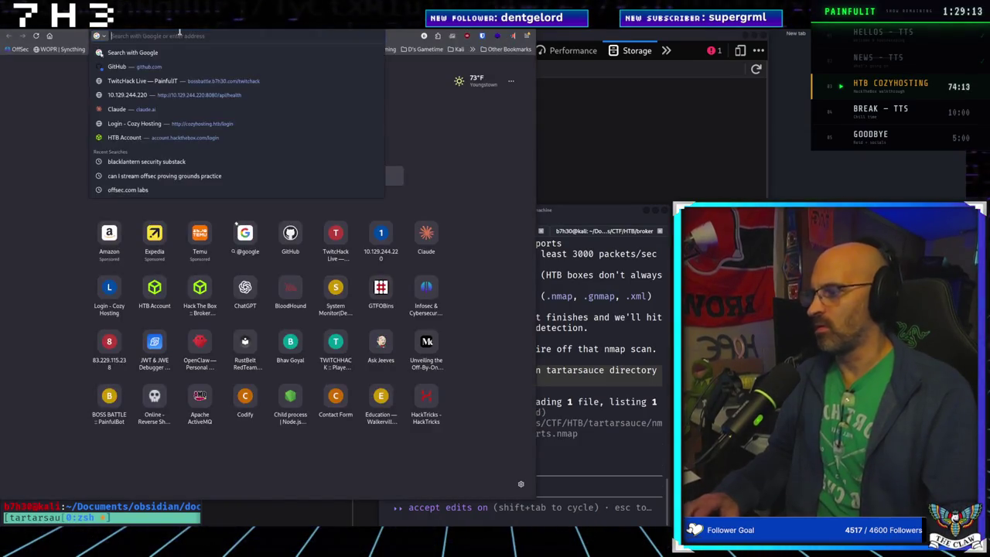
Step: Load the TartarSauce landing page at 10.129.1.185 and zoom out
{"action": "type", "text": "10.129."}
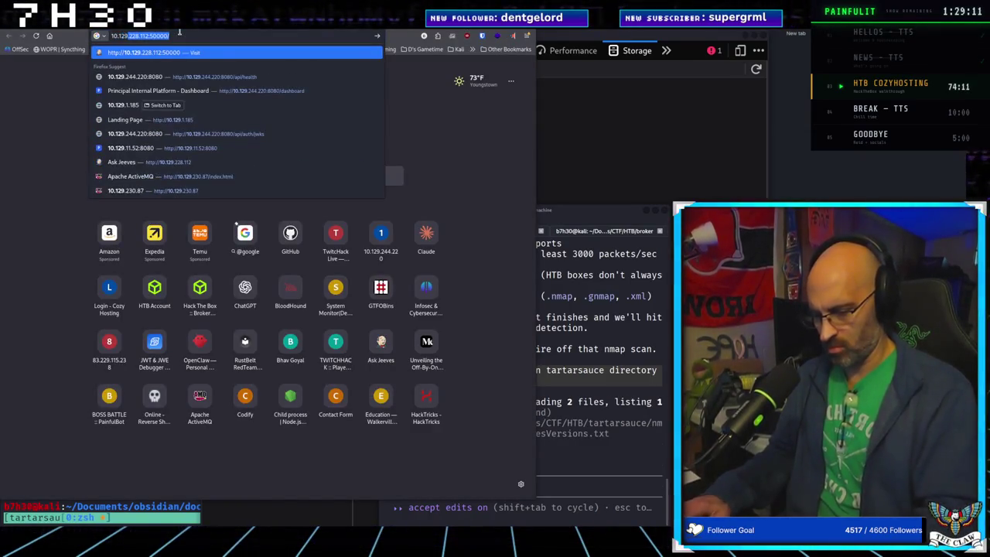
{"action": "type", "text": "1.1"}
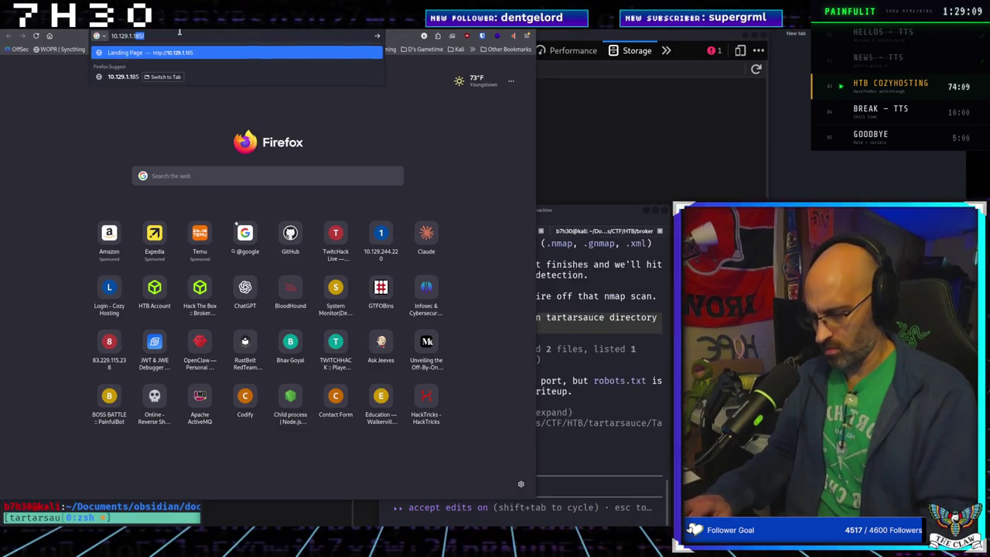
{"action": "type", "text": "85"}
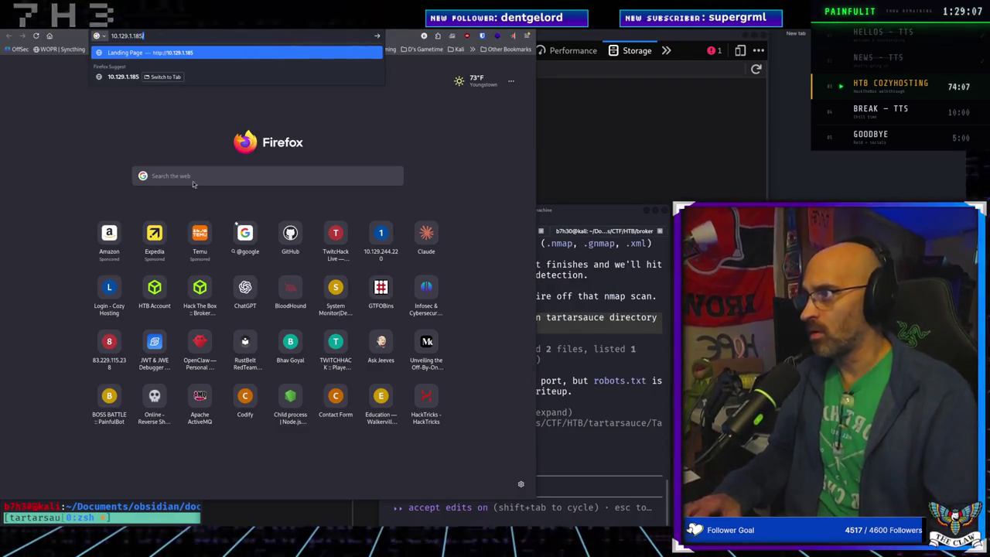
{"action": "key", "text": "Return"}
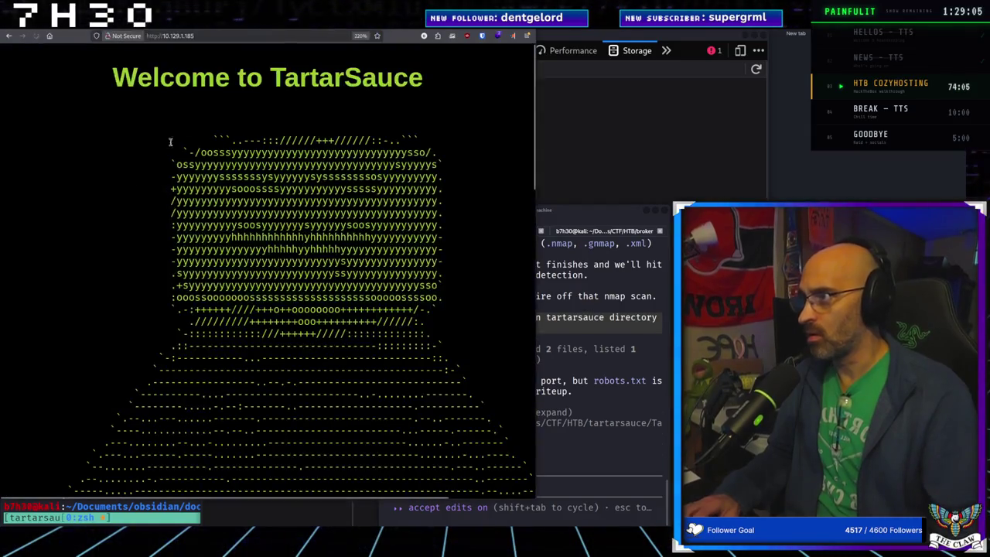
{"action": "left_click", "coordinate": [234, 37]}
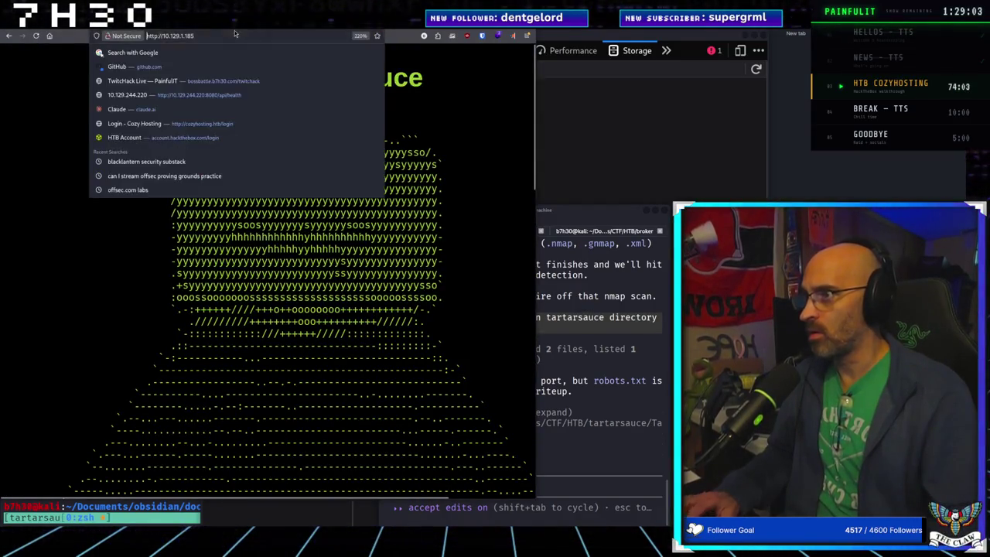
{"action": "key", "text": "ctrl+minus"}
{"action": "key", "text": "ctrl+minus"}
{"action": "key", "text": "ctrl+minus"}
{"action": "key", "text": "ctrl+minus"}
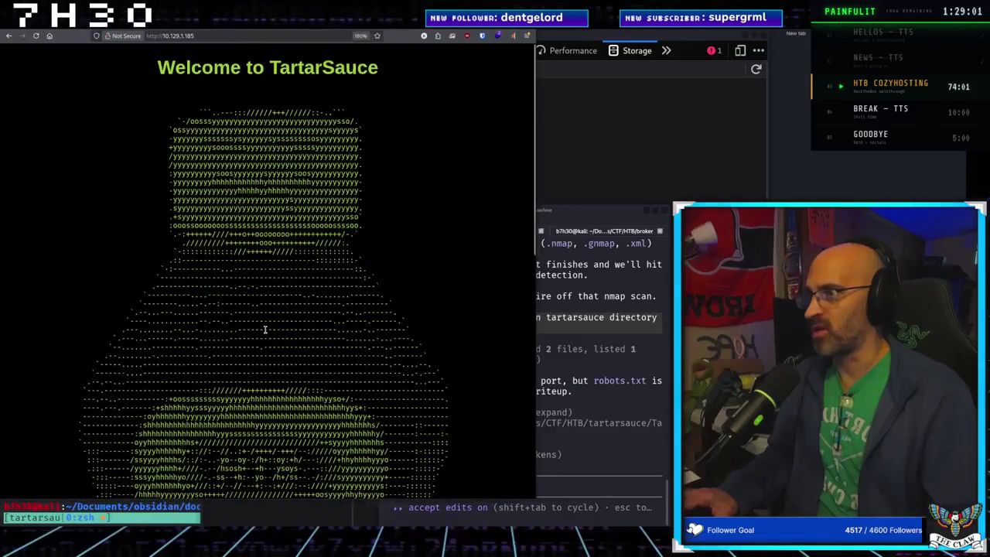
Step: Append the copied /webservices/tar/tar/source/ path to the address and visit it
{"action": "left_click", "coordinate": [213, 36]}
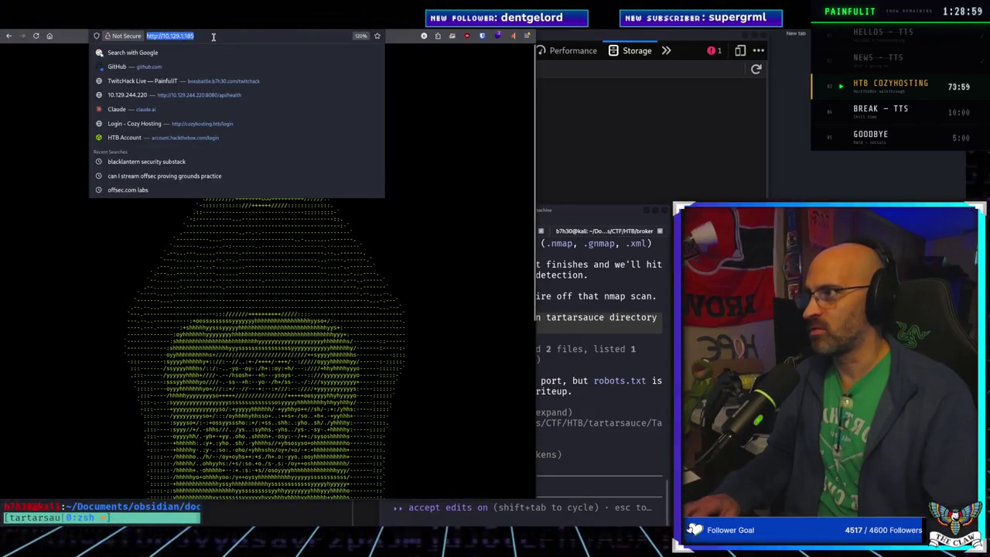
{"action": "key", "text": "ctrl+v"}
{"action": "key", "text": "Return"}
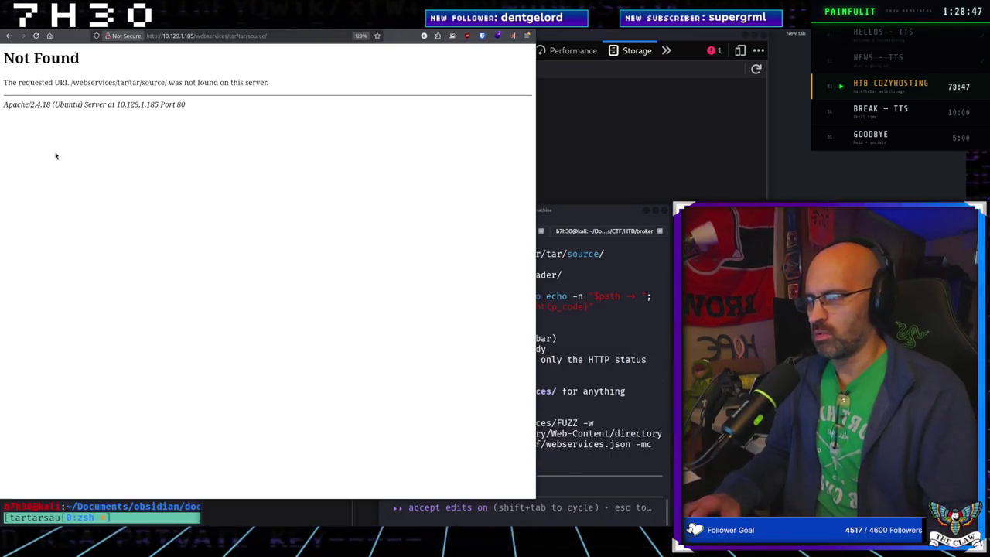
Step: Return to robots.txt and select the /webservices/monstra-3.0.4 path
{"action": "key", "text": "alt+Left"}
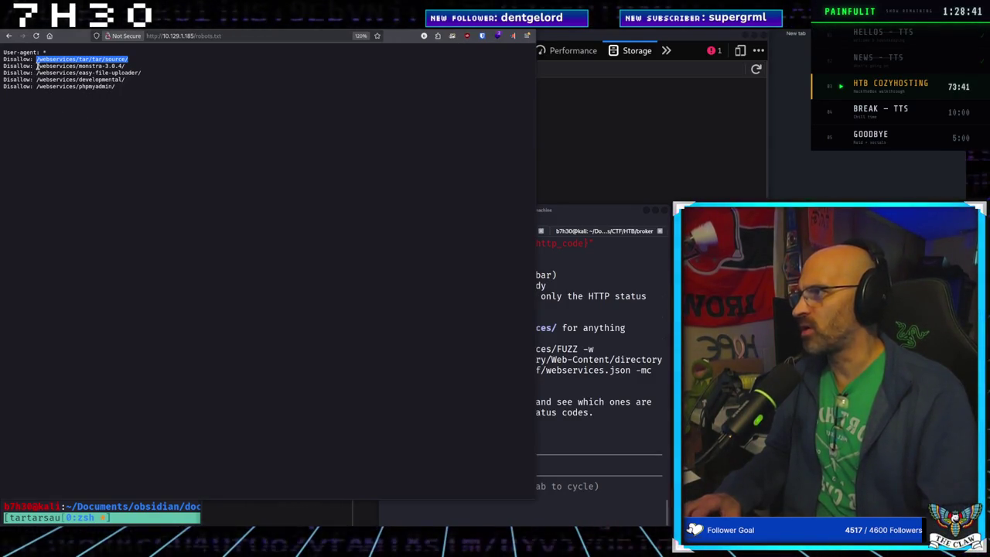
{"action": "left_click", "coordinate": [37, 67]}
{"action": "left_click_drag", "start_coordinate": [36, 67], "coordinate": [86, 59]}
{"action": "left_click", "coordinate": [91, 79]}
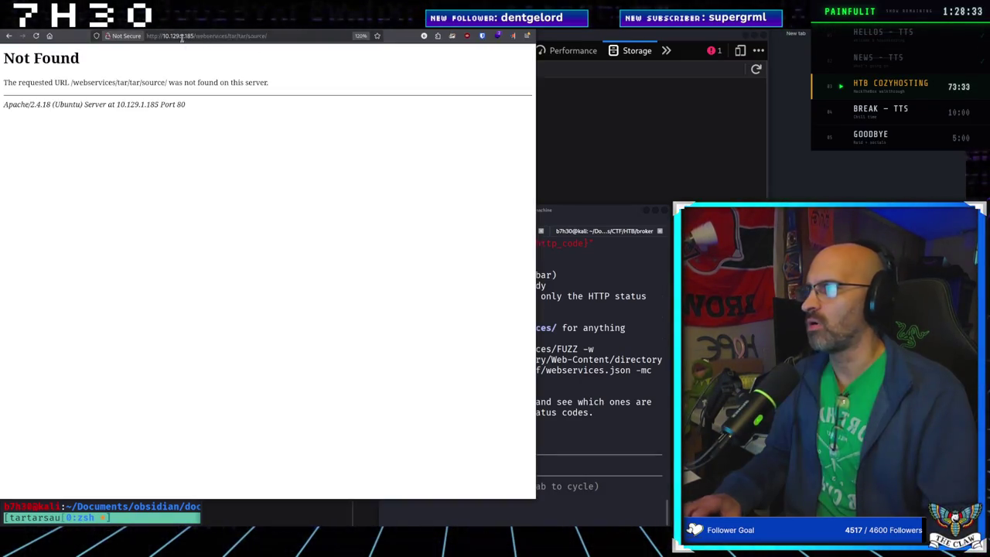
{"action": "left_click", "coordinate": [188, 34]}
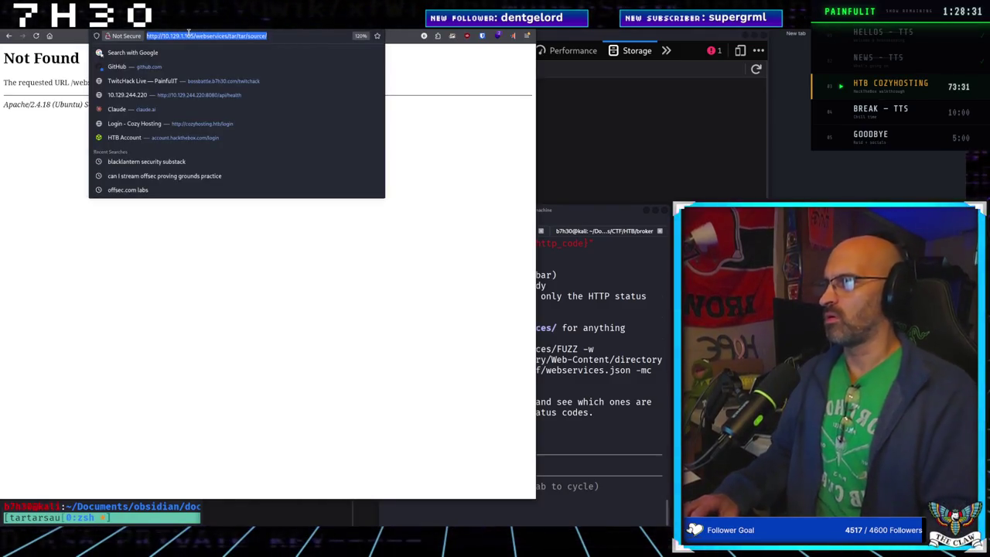
{"action": "key", "text": "alt+Left"}
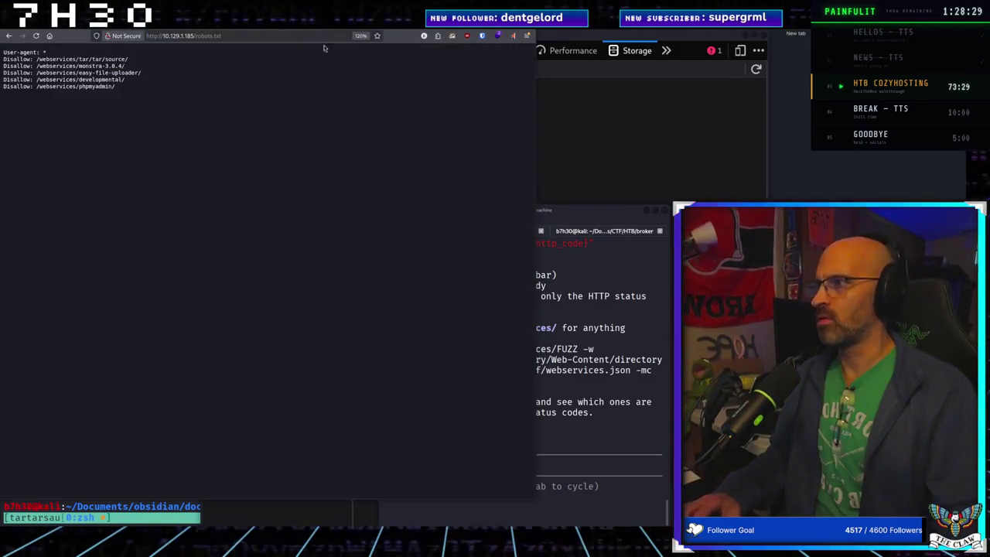
{"action": "left_click_drag", "start_coordinate": [37, 66], "coordinate": [122, 65]}
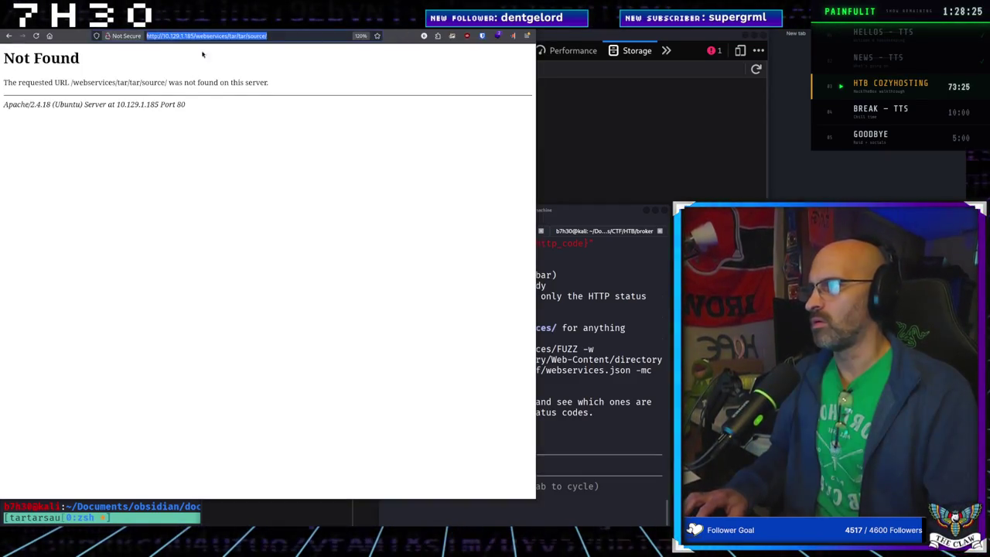
Step: Replace tar/tar/source in the address with the monstra-3.0.4 path and load it
{"action": "left_click_drag", "start_coordinate": [267, 36], "coordinate": [247, 36]}
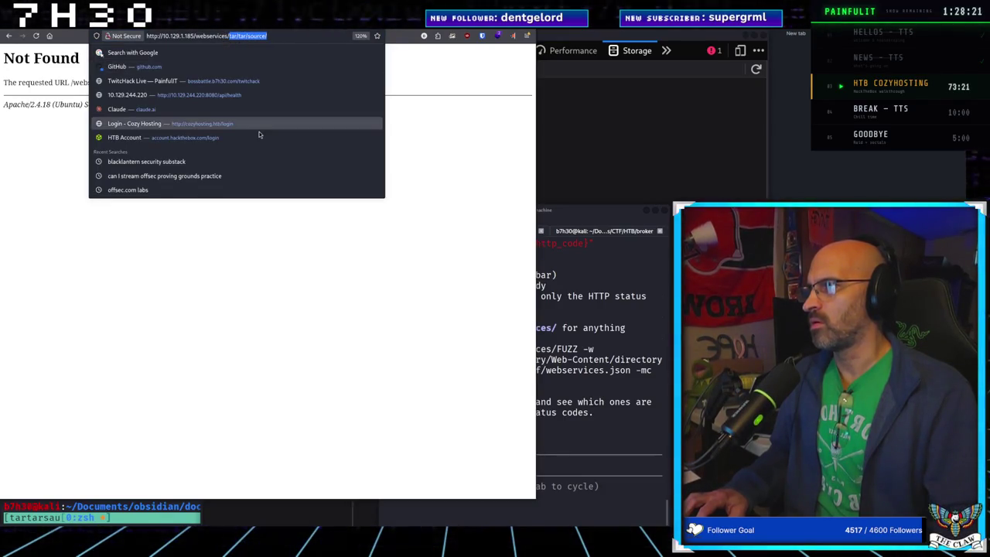
{"action": "key", "text": "alt+Tab"}
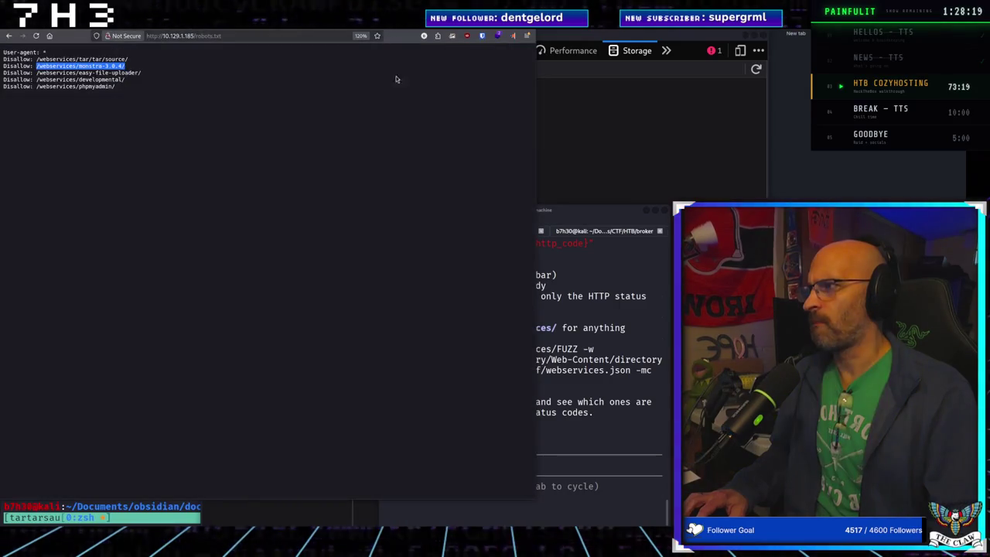
{"action": "key", "text": "alt+Tab"}
{"action": "left_click", "coordinate": [227, 35]}
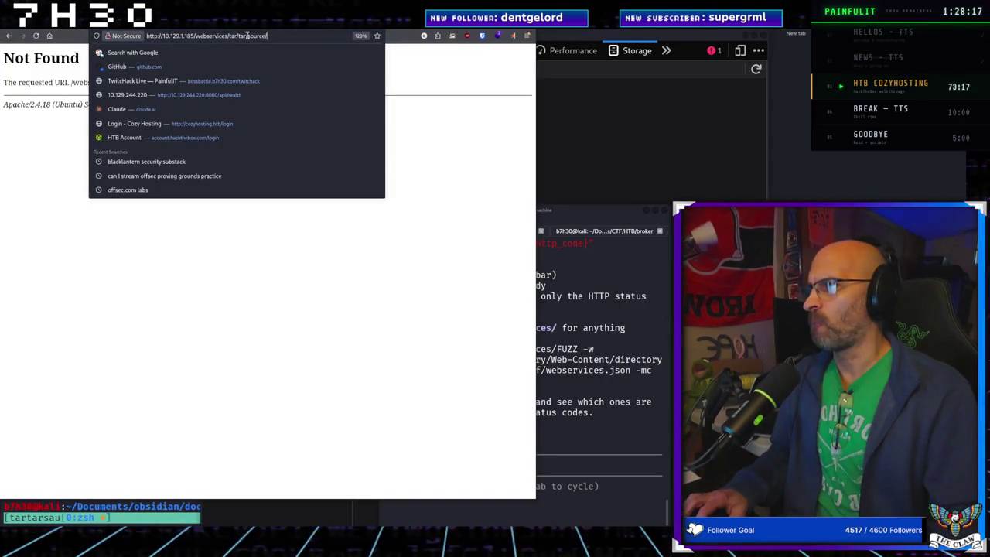
{"action": "type", "text": "/webservices/monstra-3.0.4/"}
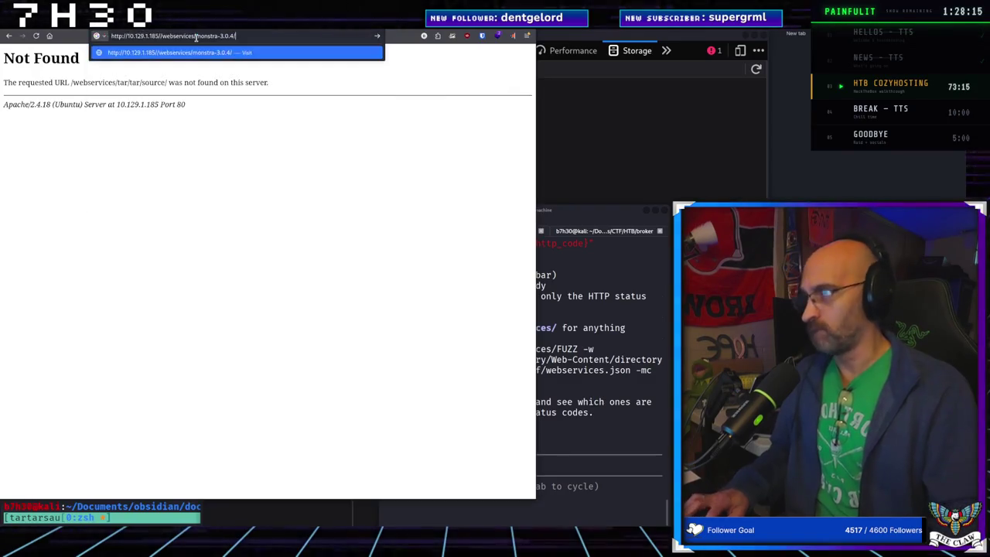
{"action": "key", "text": "Return"}
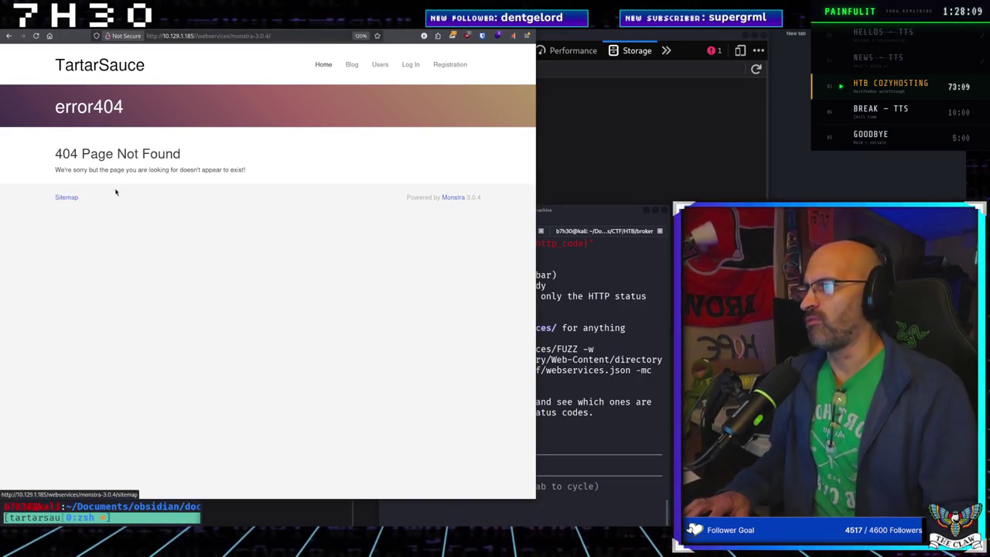
Step: Try the Sitemap, Blog, Log In and Registration links, then return to robots.txt
{"action": "left_click", "coordinate": [70, 198]}
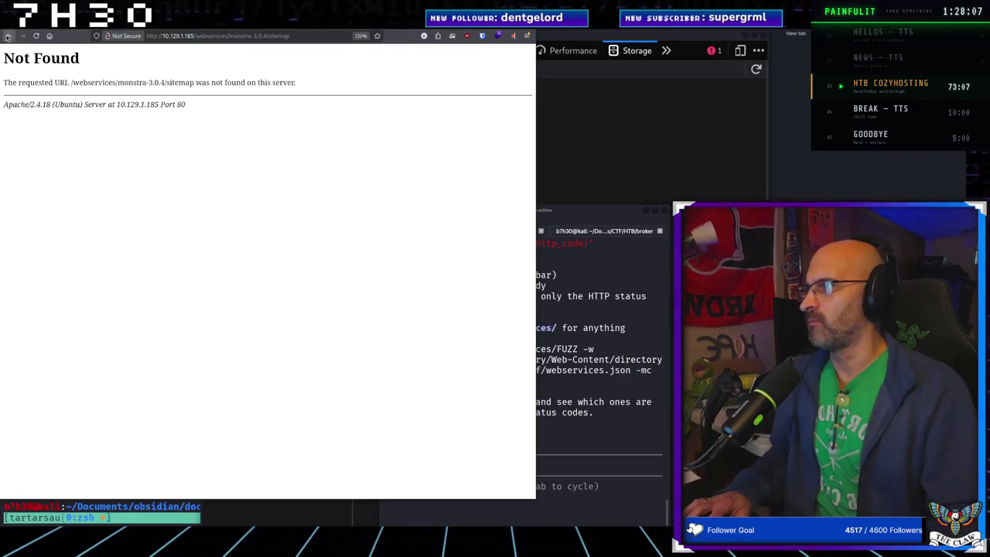
{"action": "left_click", "coordinate": [8, 36]}
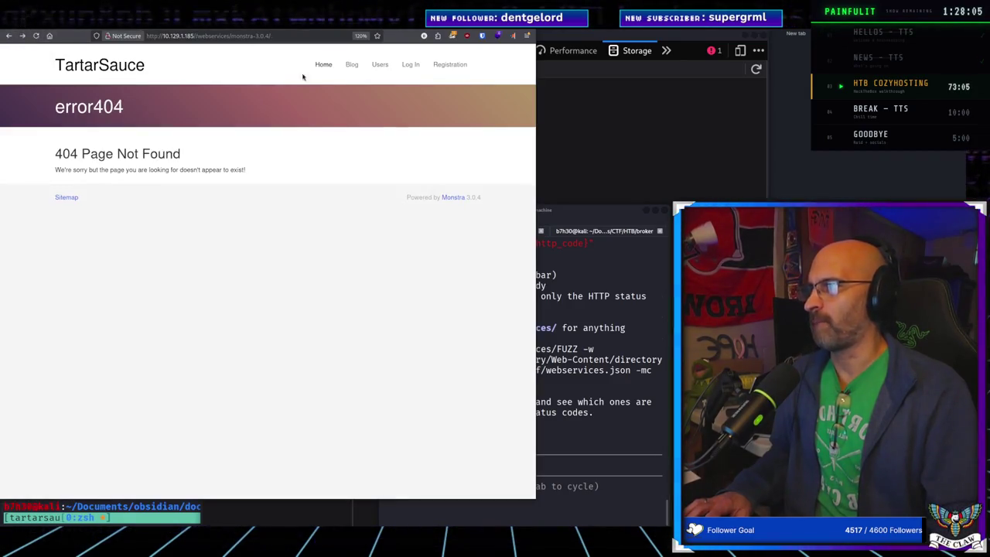
{"action": "left_click", "coordinate": [352, 66]}
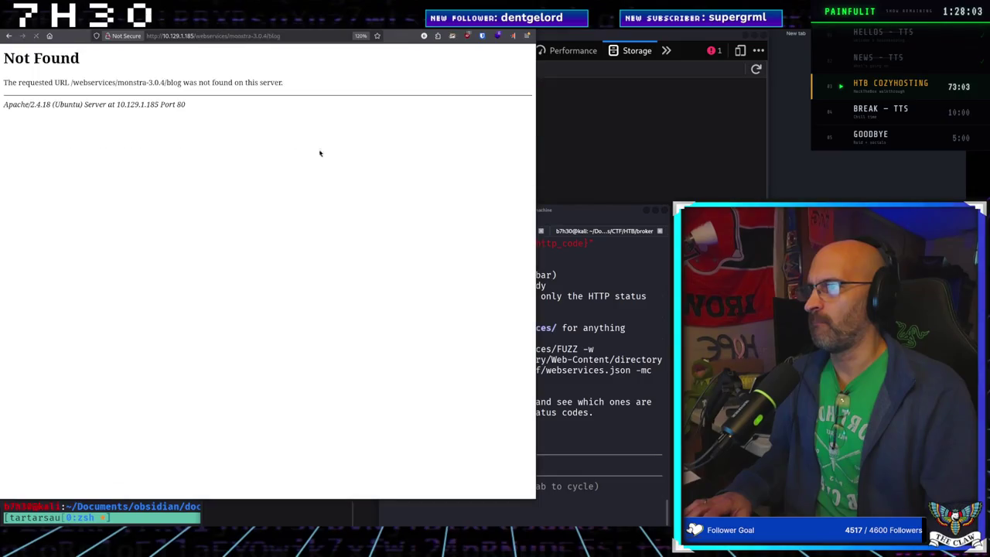
{"action": "key", "text": "alt+Left"}
{"action": "left_click", "coordinate": [411, 64]}
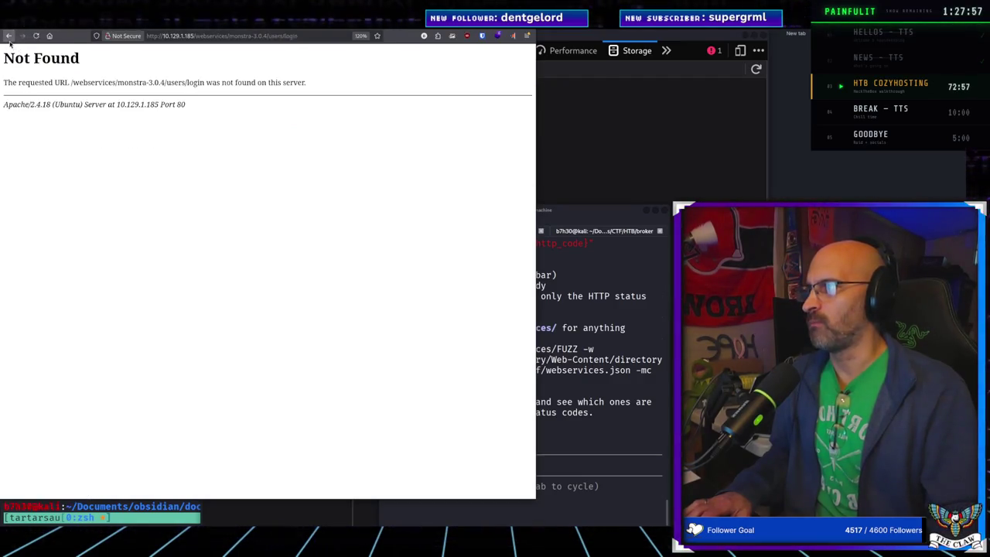
{"action": "key", "text": "alt+Left"}
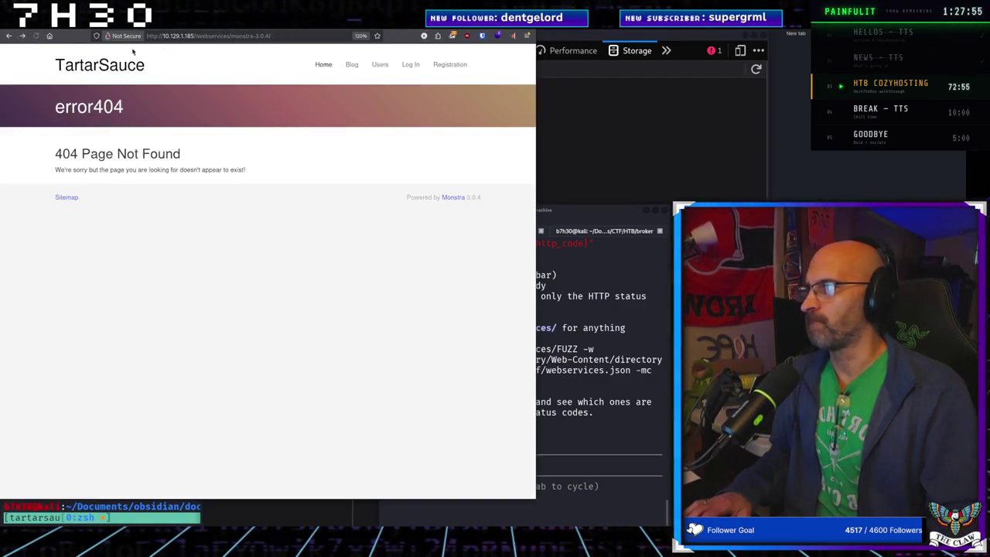
{"action": "left_click", "coordinate": [455, 65]}
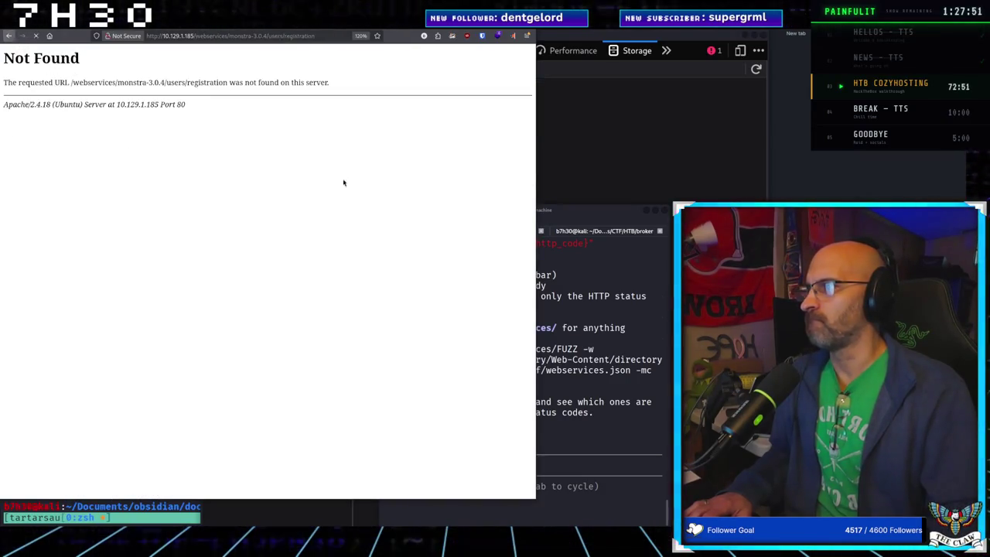
{"action": "key", "text": "alt+Left"}
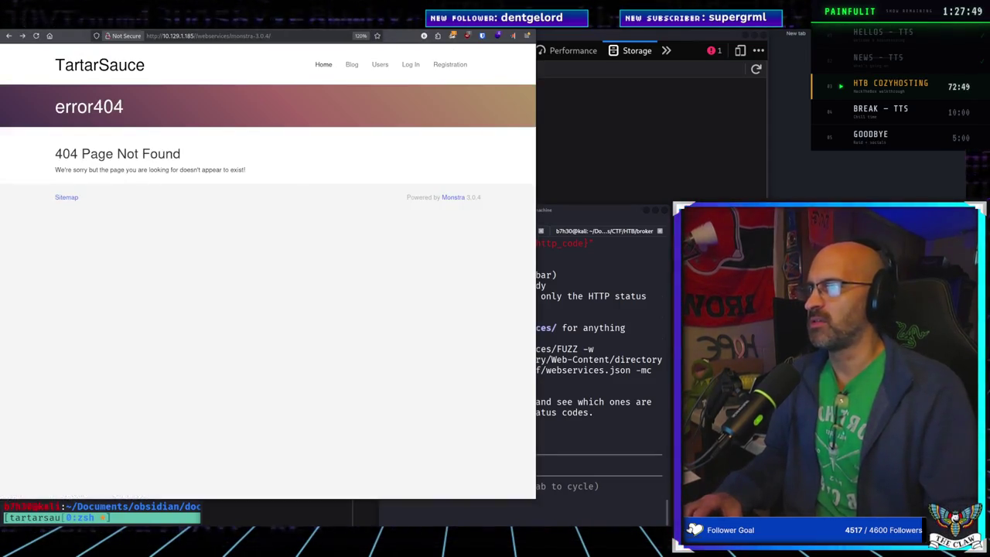
{"action": "key", "text": "alt+Left"}
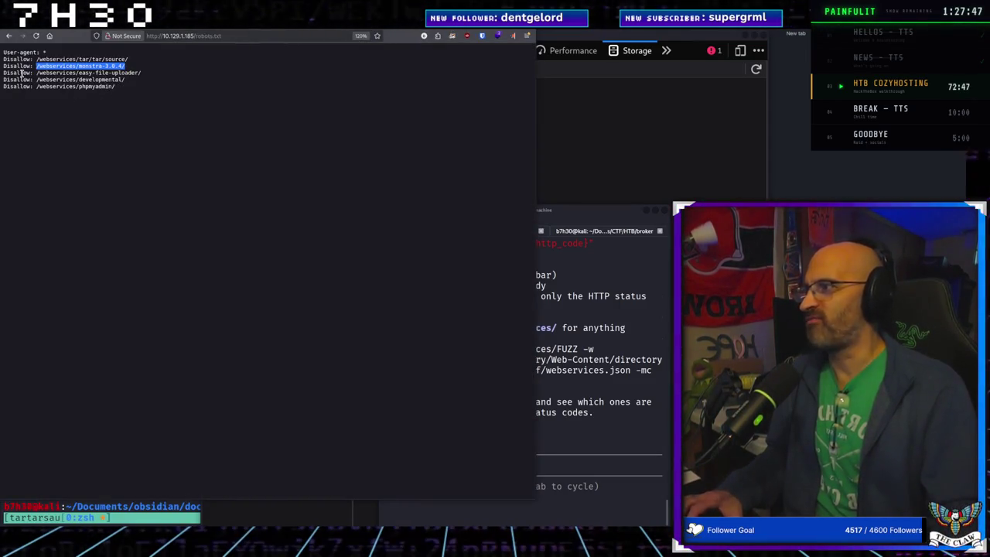
Step: Select the /webservices/easy-file-uploader/ line in robots.txt
{"action": "left_click_drag", "start_coordinate": [35, 73], "coordinate": [139, 73]}
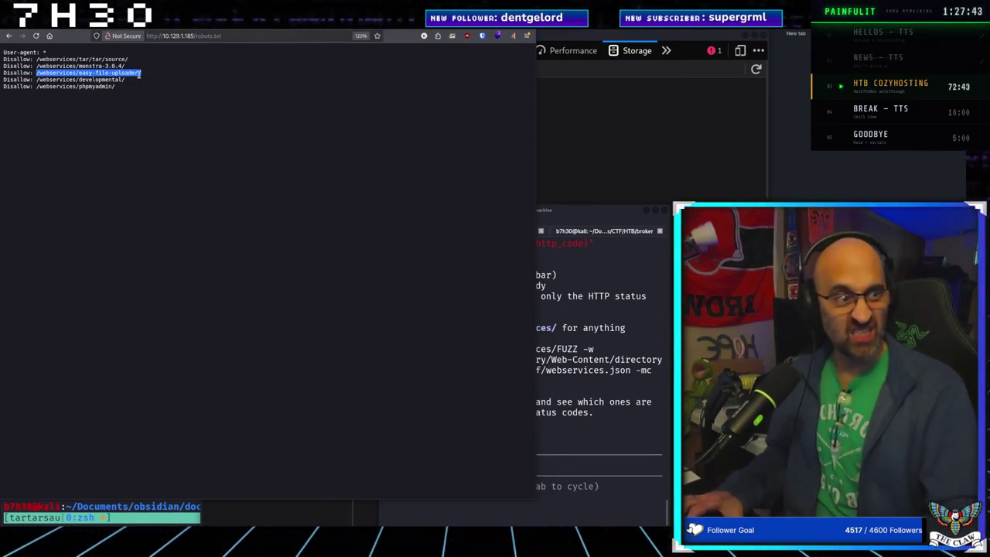
{"action": "key", "text": "ctrl+shift+c"}
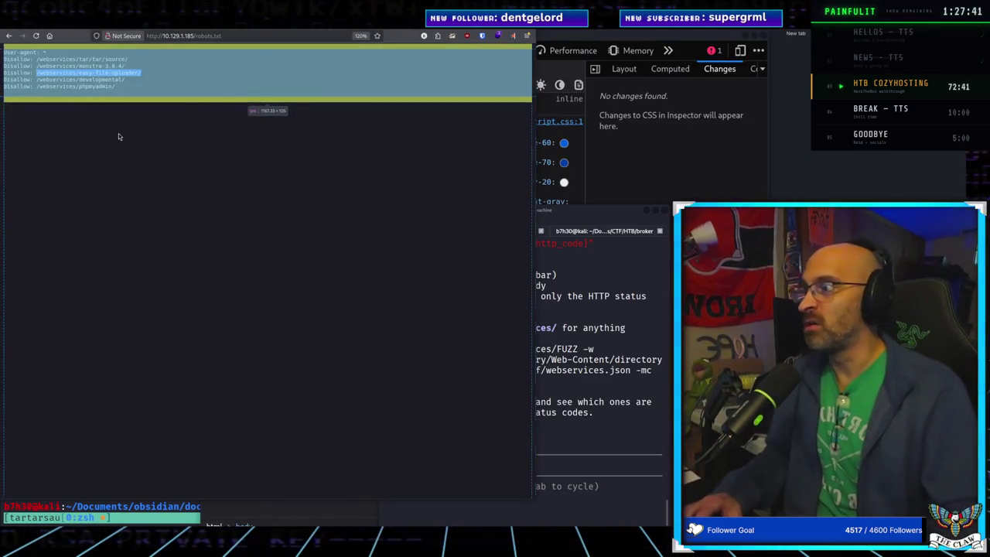
{"action": "left_click", "coordinate": [116, 134]}
{"action": "left_click", "coordinate": [96, 70]}
{"action": "left_click_drag", "start_coordinate": [36, 73], "coordinate": [139, 73]}
{"action": "triple_click", "coordinate": [38, 72]}
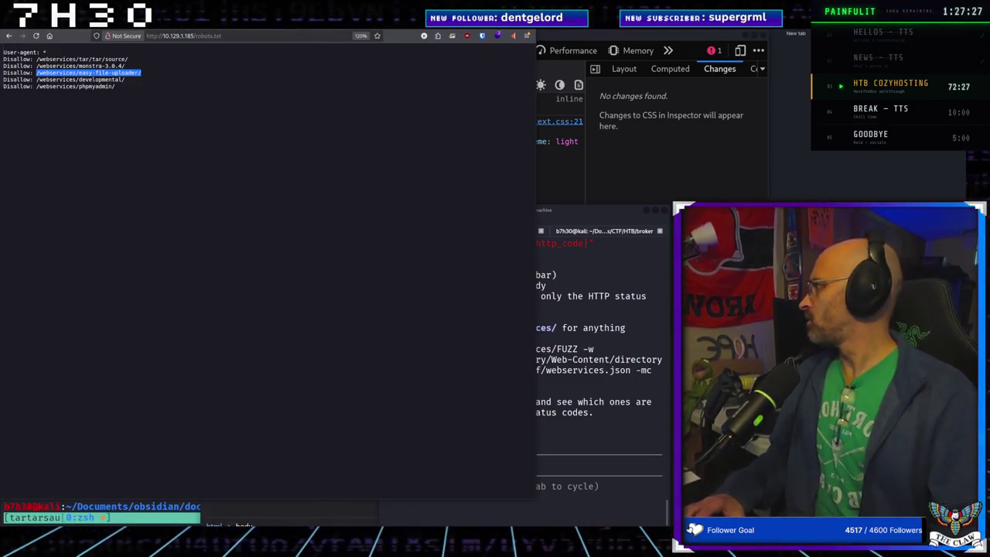
Step: Go back to robots.txt and open a new tab ready for an address
{"action": "key", "text": "alt+Left"}
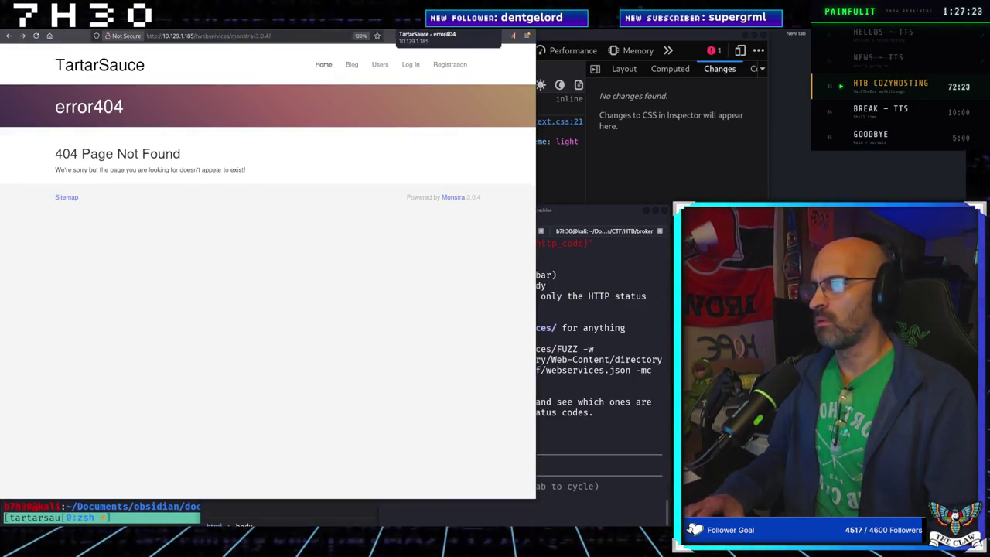
{"action": "key", "text": "alt+Left"}
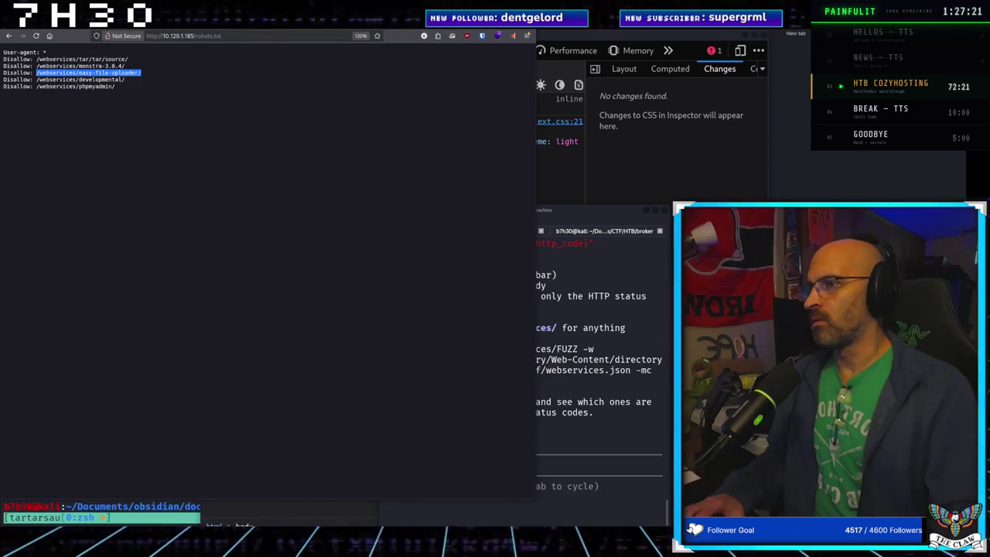
{"action": "key", "text": "ctrl+t"}
{"action": "left_click", "coordinate": [237, 36]}
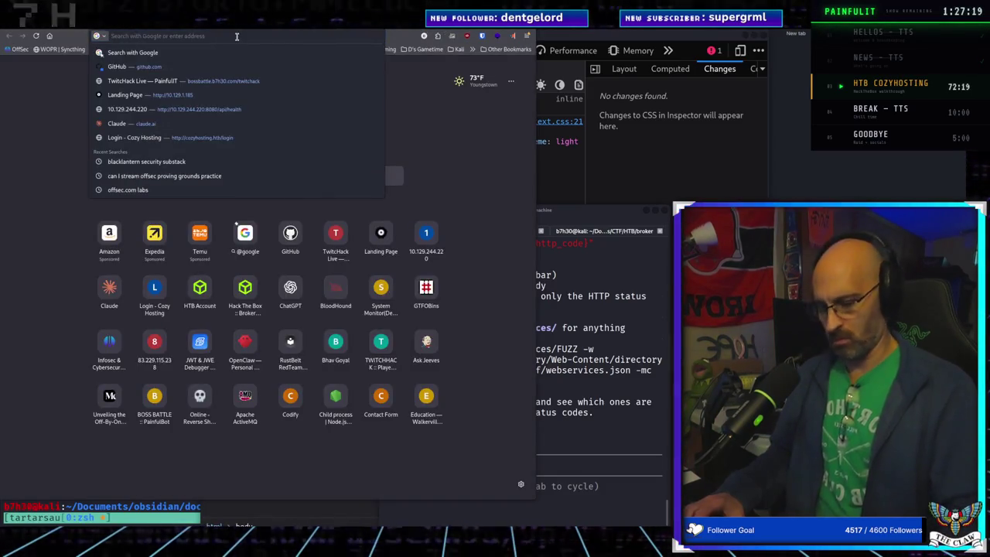
Step: Enter 10.129.1.185 with the /webservices/easy-file-uploader/ path, fix the IP typo, and load it
{"action": "type", "text": "/webservices/easy-file-uploader/"}
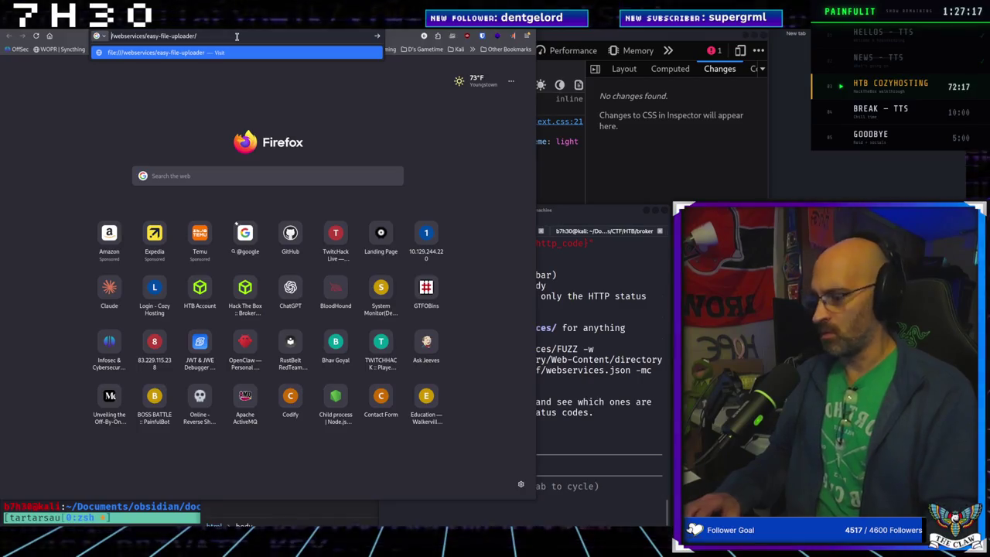
{"action": "type", "text": "10.129.1"}
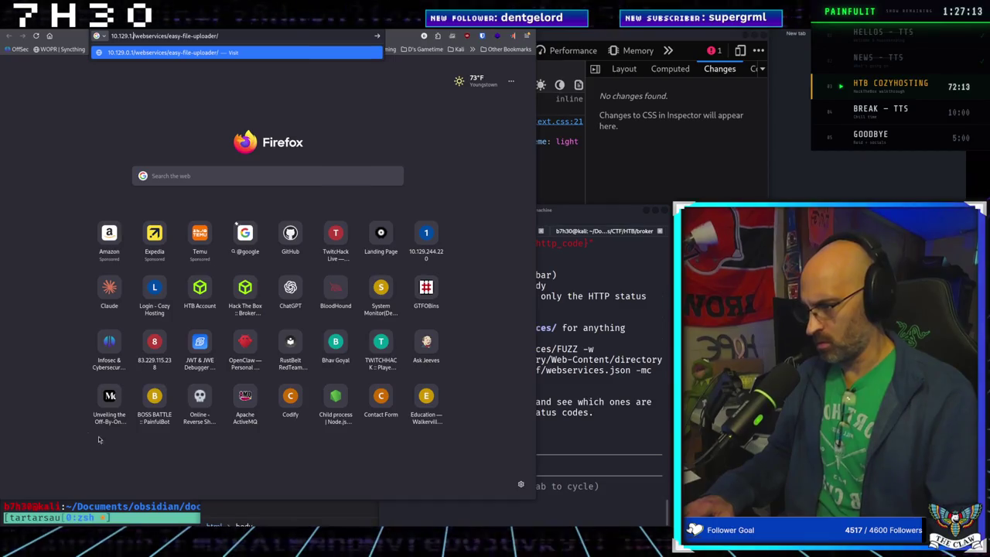
{"action": "left_click", "coordinate": [140, 524]}
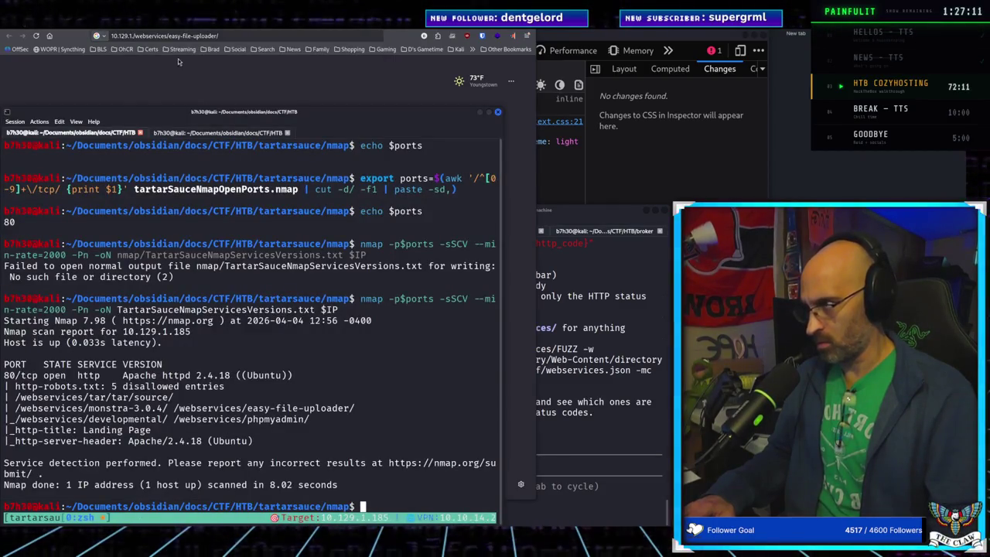
{"action": "left_click", "coordinate": [140, 60]}
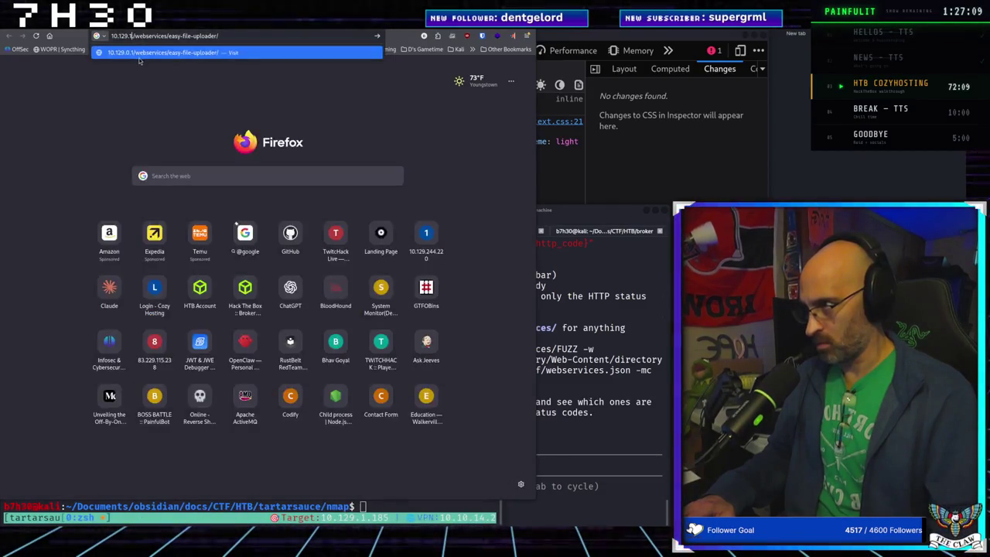
{"action": "type", "text": ".185"}
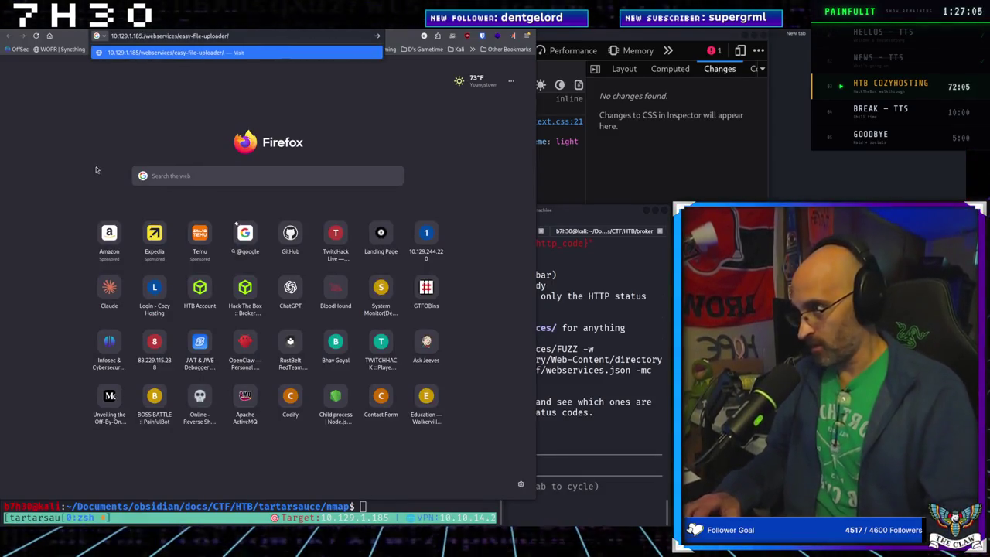
{"action": "key", "text": "BackSpace"}
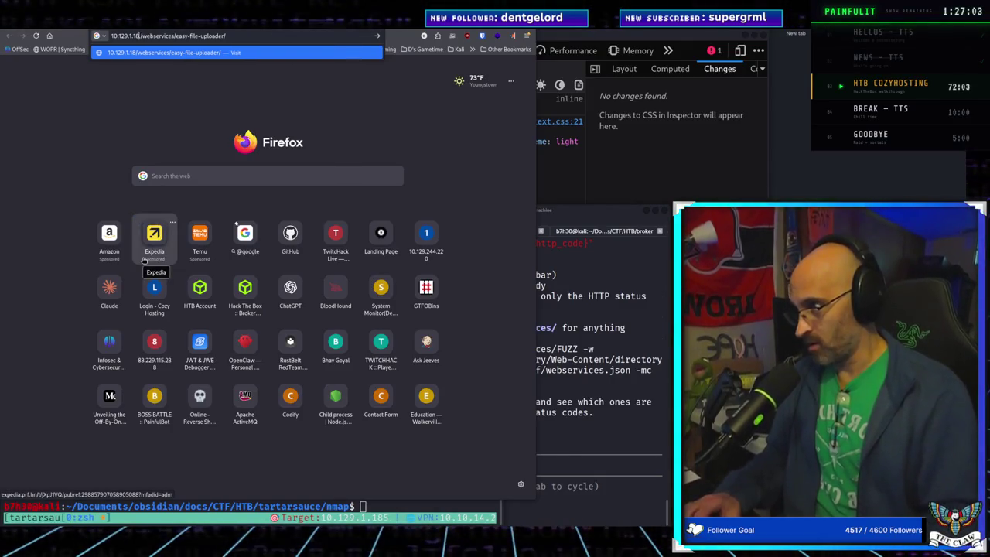
{"action": "type", "text": "5"}
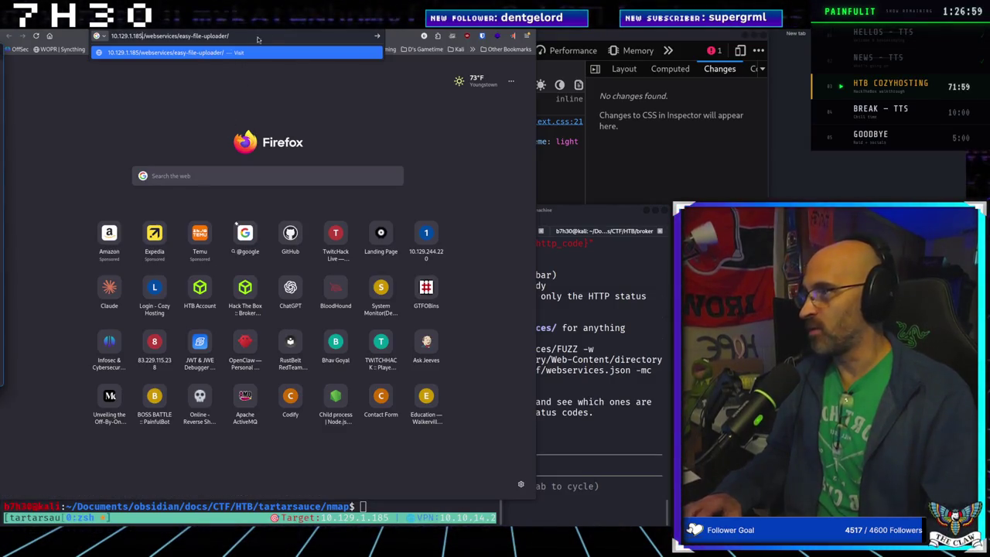
{"action": "key", "text": "Return"}
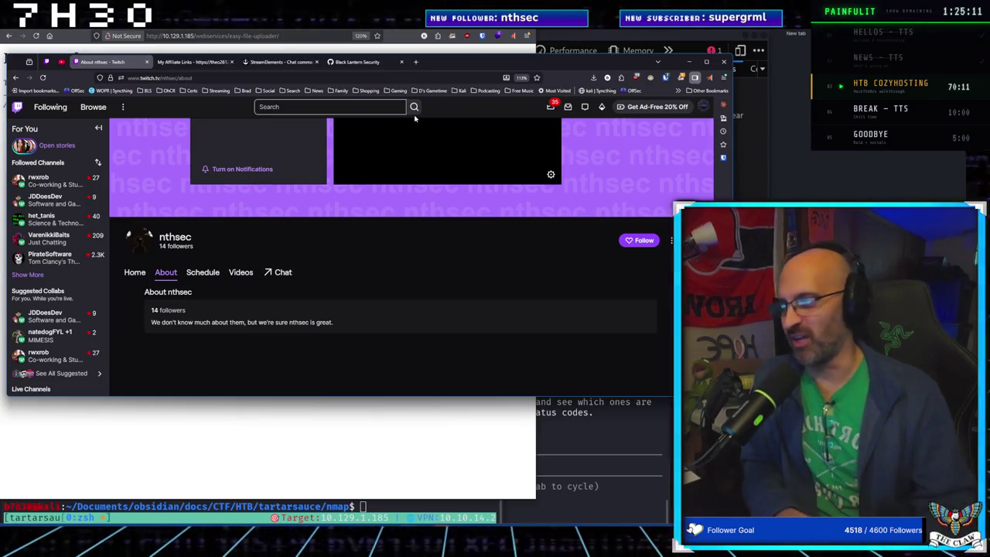
Step: Follow the Twitch channel from its About page
{"action": "left_click", "coordinate": [639, 240]}
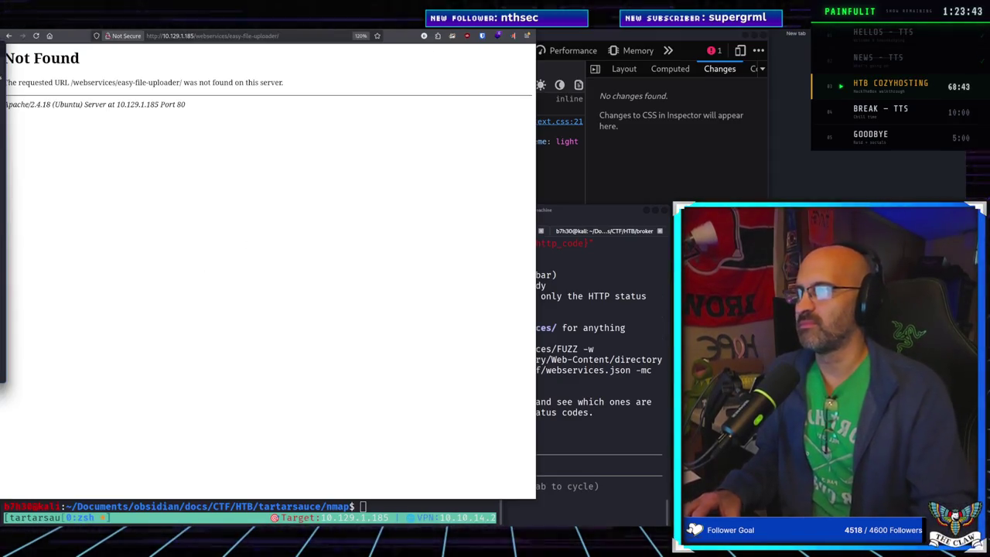
Step: Start editing the address of the easy-file-uploader Not Found page
{"action": "left_click", "coordinate": [299, 37]}
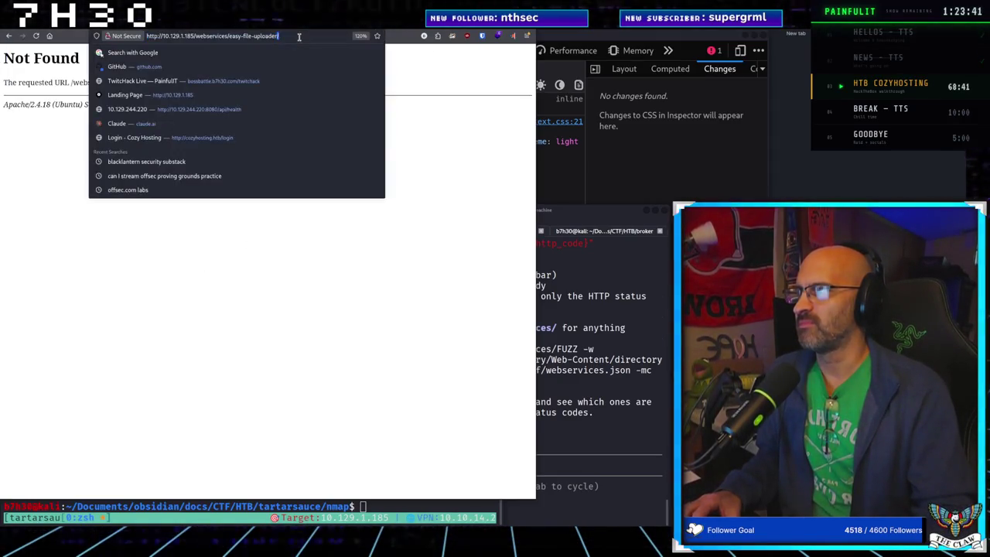
Step: Copy the /webservices/developmental/ path from robots.txt
{"action": "key", "text": "Escape"}
{"action": "key", "text": "alt+Left"}
{"action": "key", "text": "alt+Left"}
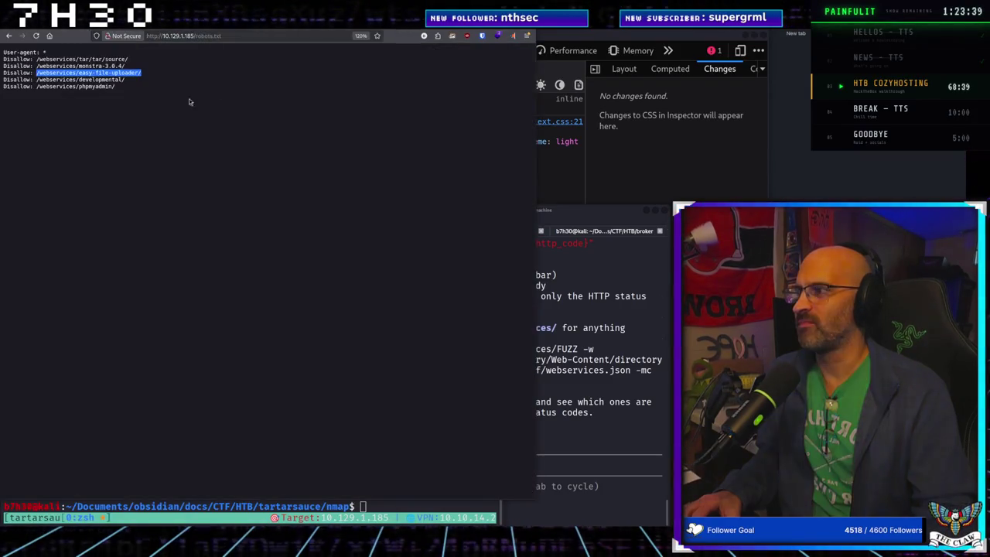
{"action": "left_click_drag", "start_coordinate": [124, 81], "coordinate": [36, 80]}
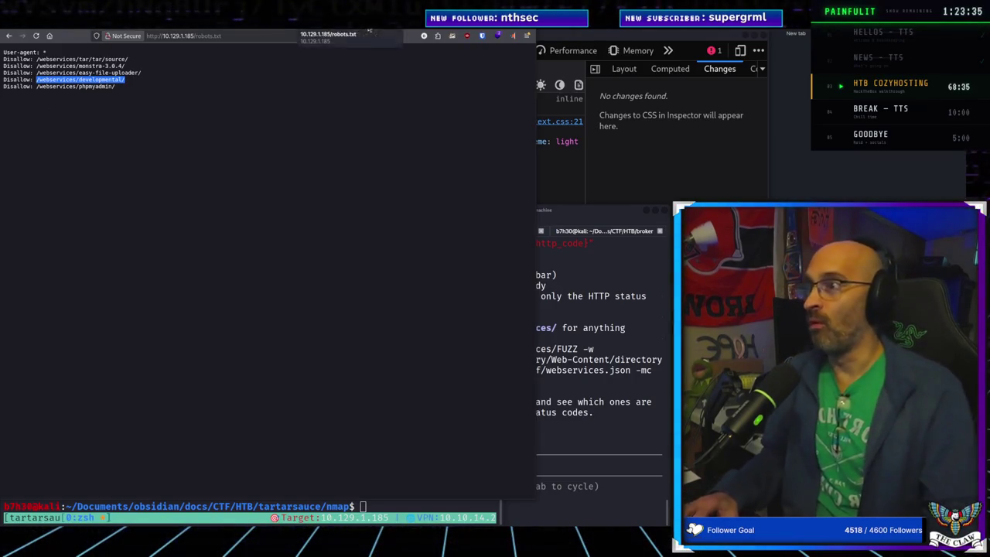
{"action": "key", "text": "alt+Right"}
{"action": "key", "text": "alt+Left"}
{"action": "key", "text": "alt+Right"}
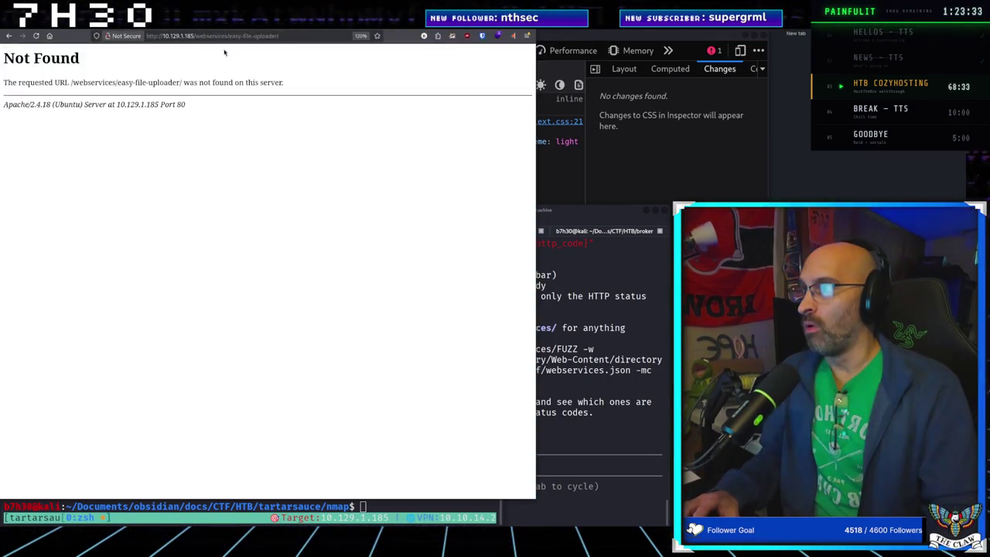
Step: Load /webservices/developmental/ with the double slash removed, then return to robots.txt
{"action": "left_click", "coordinate": [292, 36]}
{"action": "left_click_drag", "start_coordinate": [292, 36], "coordinate": [197, 38]}
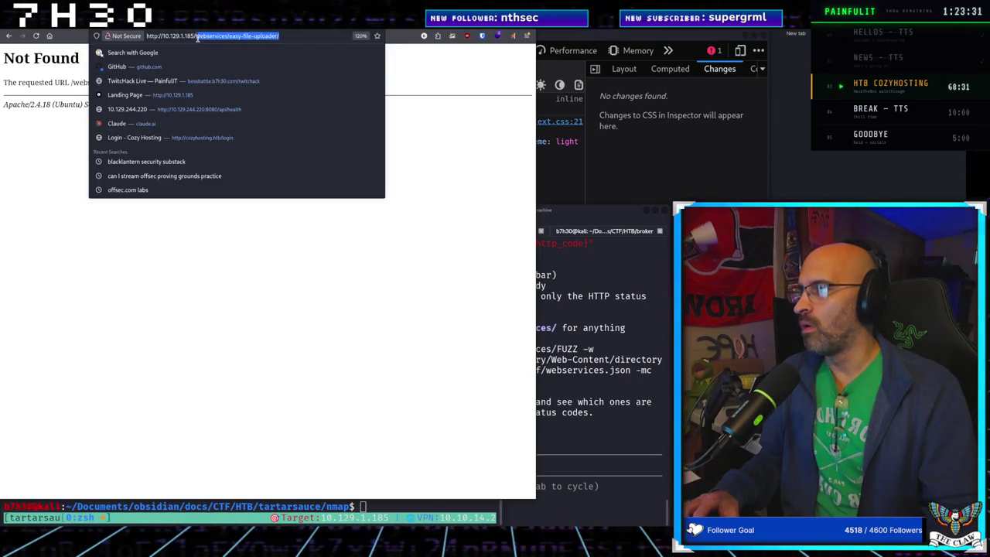
{"action": "key", "text": "ctrl+v"}
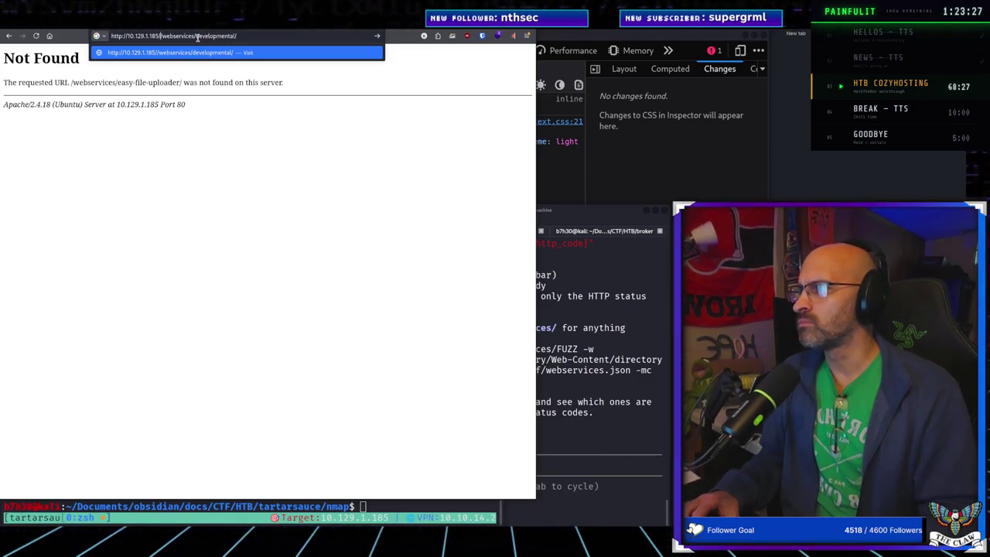
{"action": "key", "text": "BackSpace"}
{"action": "key", "text": "Return"}
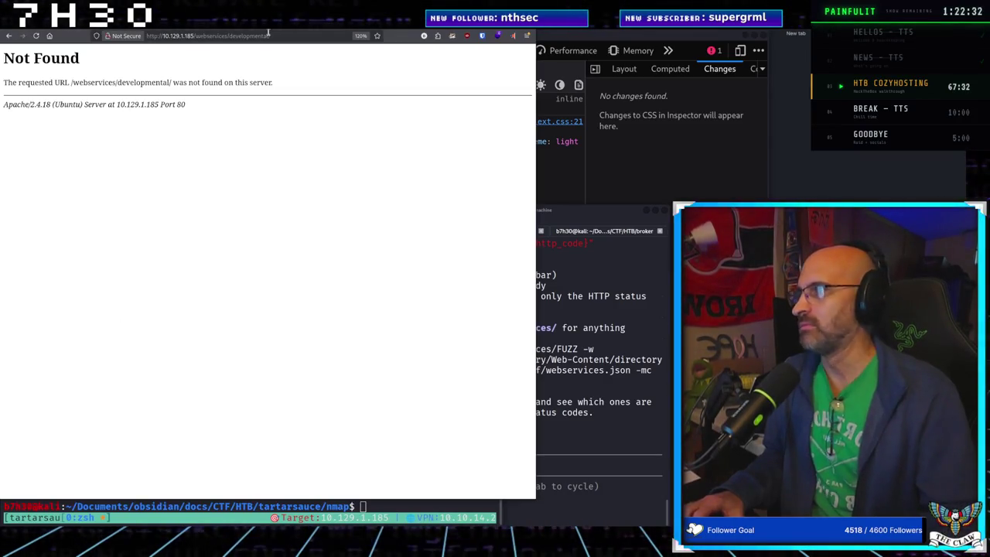
{"action": "key", "text": "alt+Left"}
{"action": "key", "text": "alt+Left"}
Step: Return to robots.txt and select the /webservices/phpmyadmin/ path listed there
{"action": "key", "text": "alt+Right"}
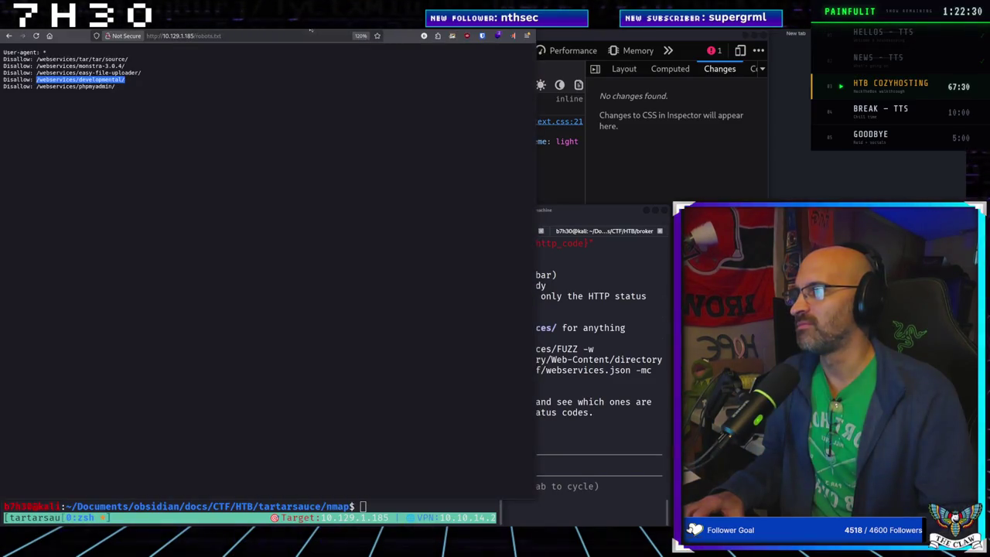
{"action": "left_click_drag", "start_coordinate": [116, 85], "coordinate": [36, 85]}
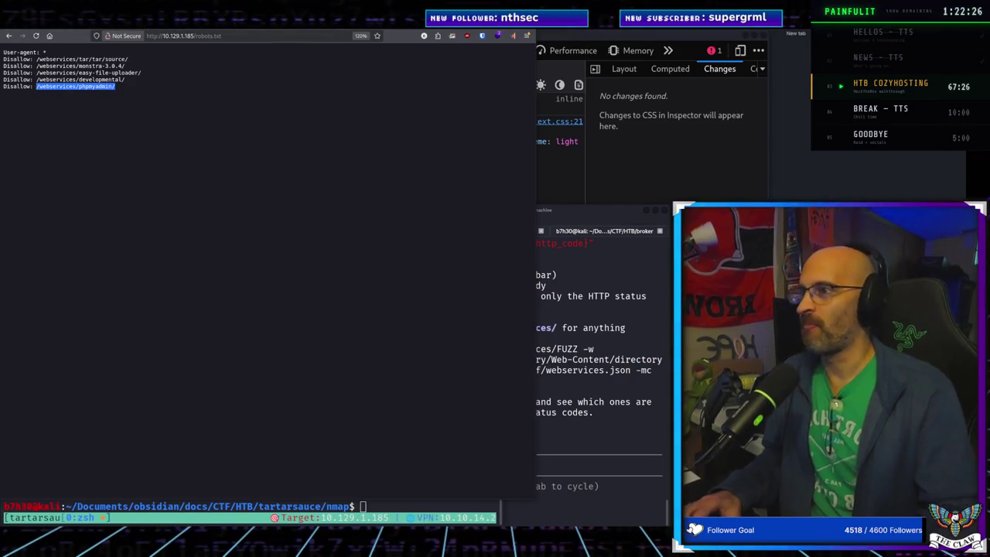
{"action": "key", "text": "alt+Left"}
{"action": "key", "text": "alt+Left"}
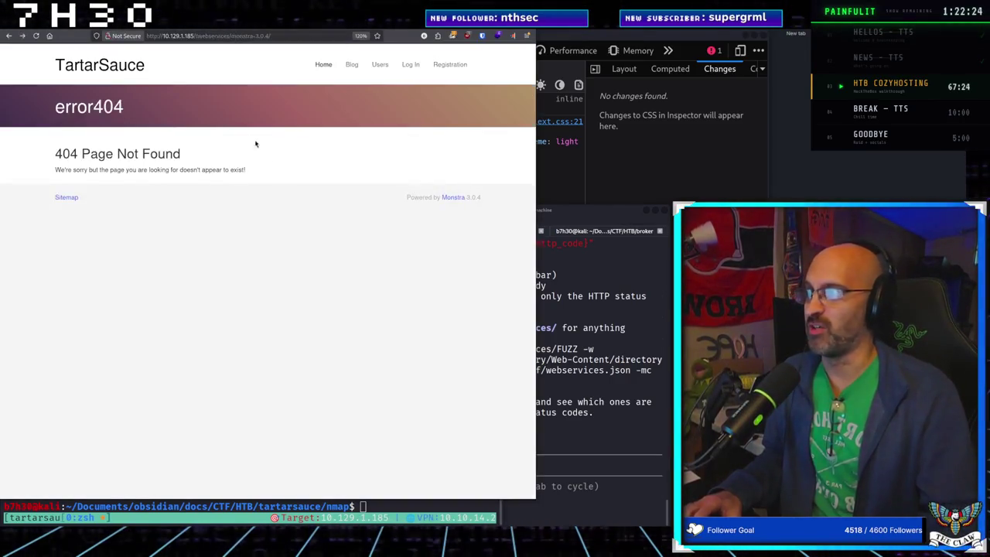
{"action": "key", "text": "alt+Right"}
Step: Replace the developmental path in the address with /webservices/phpmyadmin/ and load it
{"action": "left_click", "coordinate": [250, 36]}
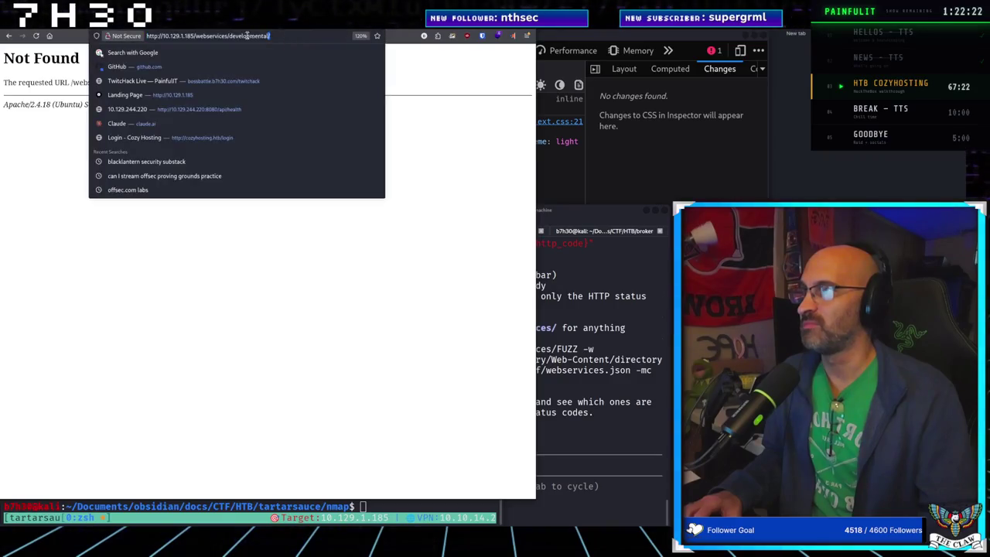
{"action": "left_click_drag", "start_coordinate": [270, 35], "coordinate": [195, 36]}
{"action": "key", "text": "BackSpace"}
{"action": "type", "text": "/webservices/phpmyadmin/"}
{"action": "key", "text": "Return"}
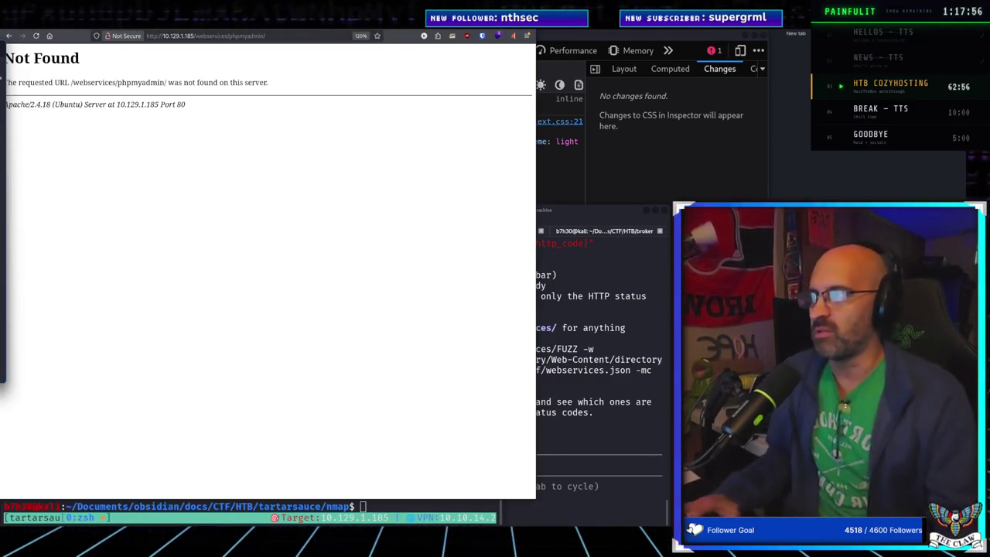
Step: Go back from the phpmyadmin Not Found page to the robots.txt listing
{"action": "key", "text": "alt+Left"}
{"action": "key", "text": "alt+Left"}
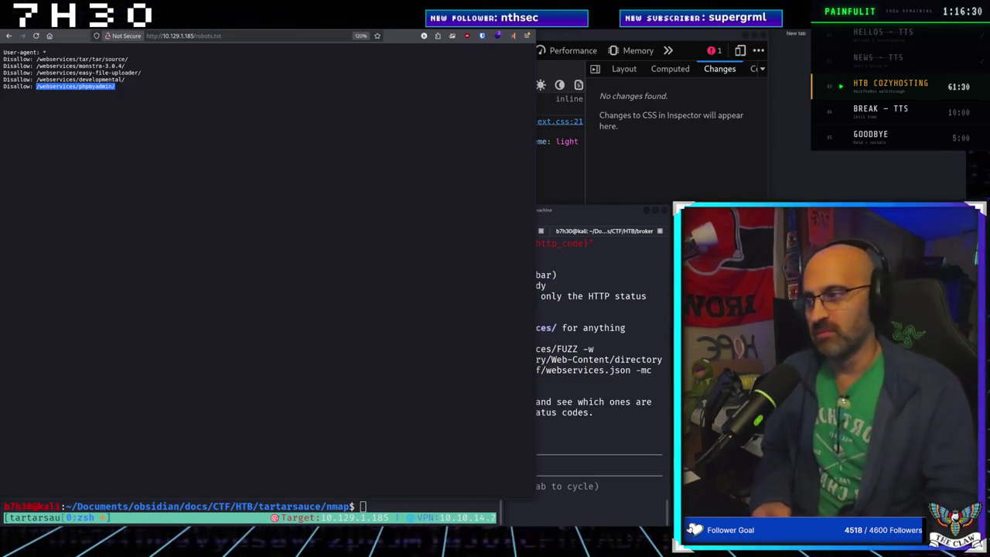
Step: Clear the text selection on the robots.txt page
{"action": "left_click", "coordinate": [402, 508]}
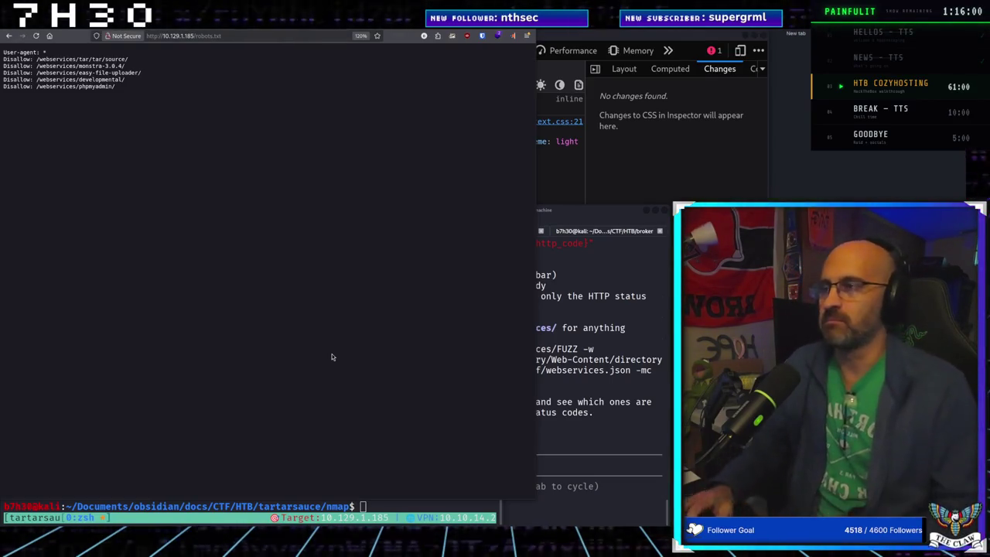
{"action": "left_click", "coordinate": [232, 35]}
{"action": "type", "text": "10.129.1.185/webservices/monstra-3.0.4/"}
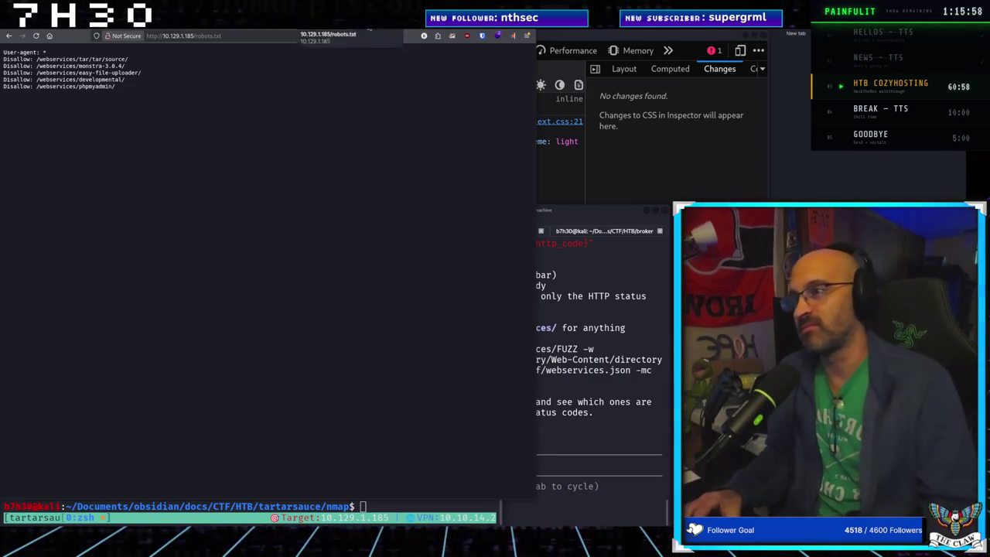
{"action": "key", "text": "Return"}
{"action": "key", "text": "ctrl+l"}
{"action": "type", "text": "10.129.1.185/webservices/phpmyadmin/"}
{"action": "key", "text": "Return"}
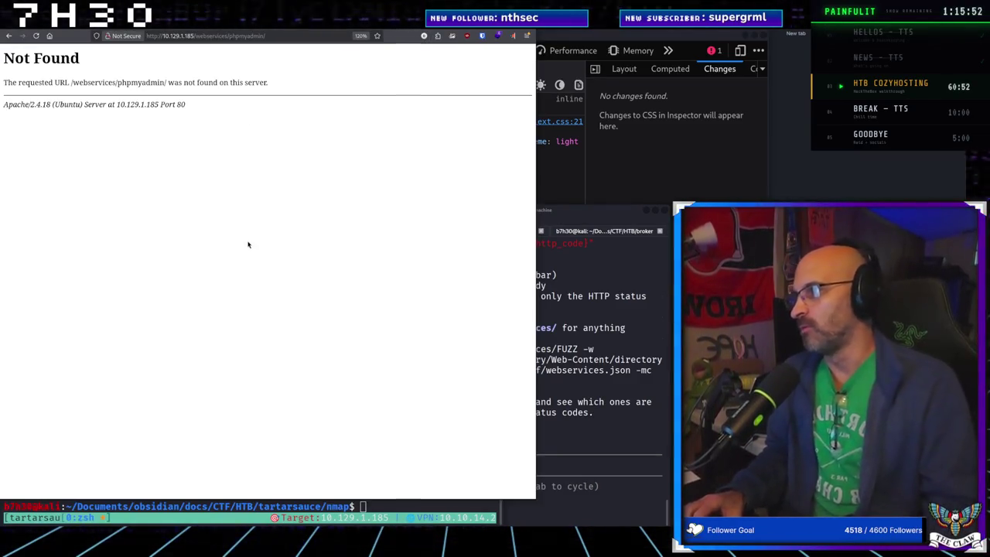
{"action": "key", "text": "alt+Left"}
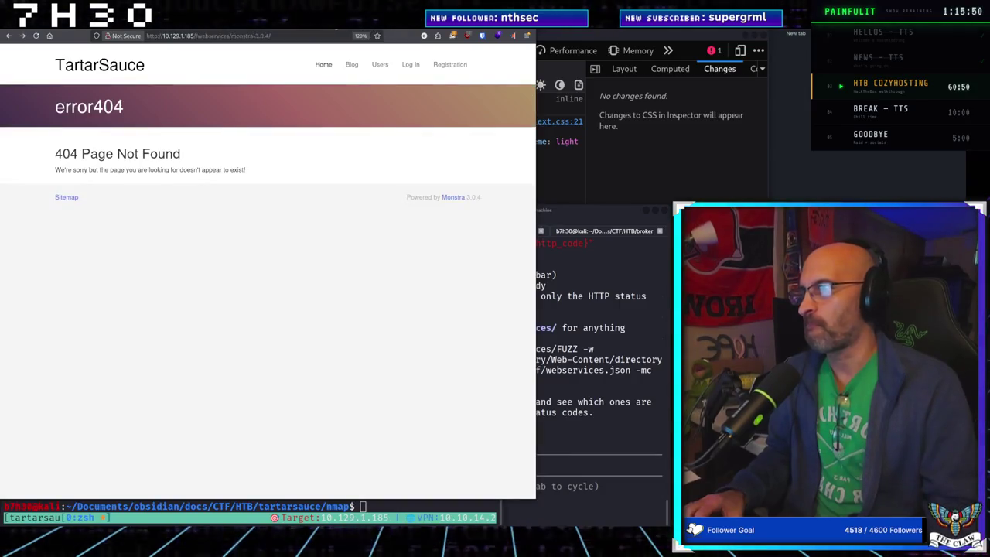
{"action": "key", "text": "alt+Left"}
{"action": "key", "text": "alt+Right"}
{"action": "key", "text": "alt+Left"}
{"action": "key", "text": "ctrl+Tab"}
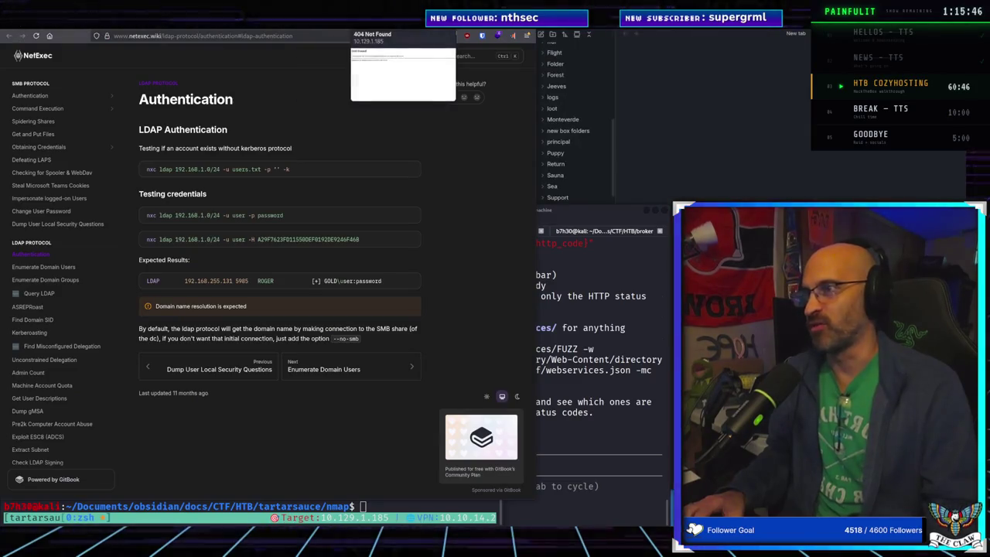
{"action": "right_click", "coordinate": [319, 20]}
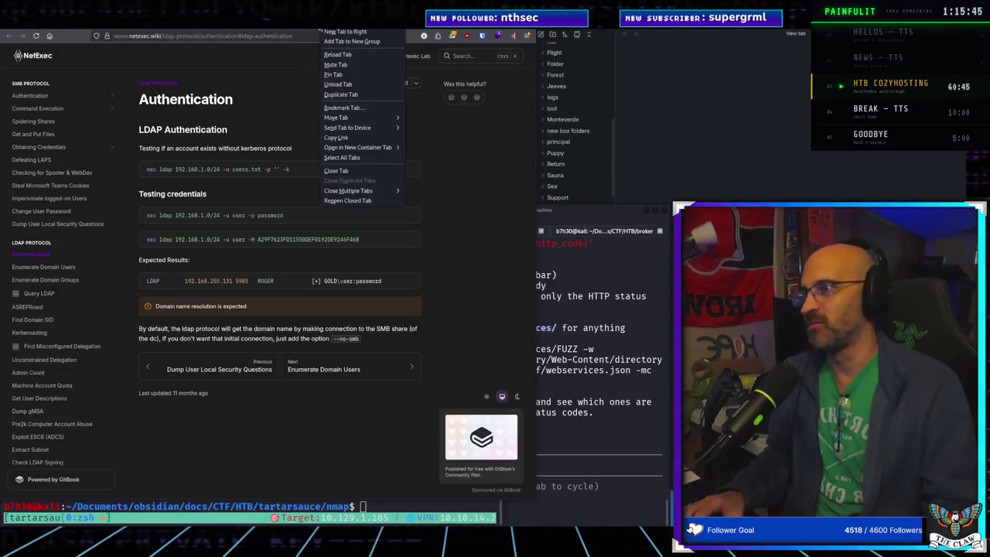
{"action": "left_click", "coordinate": [351, 202]}
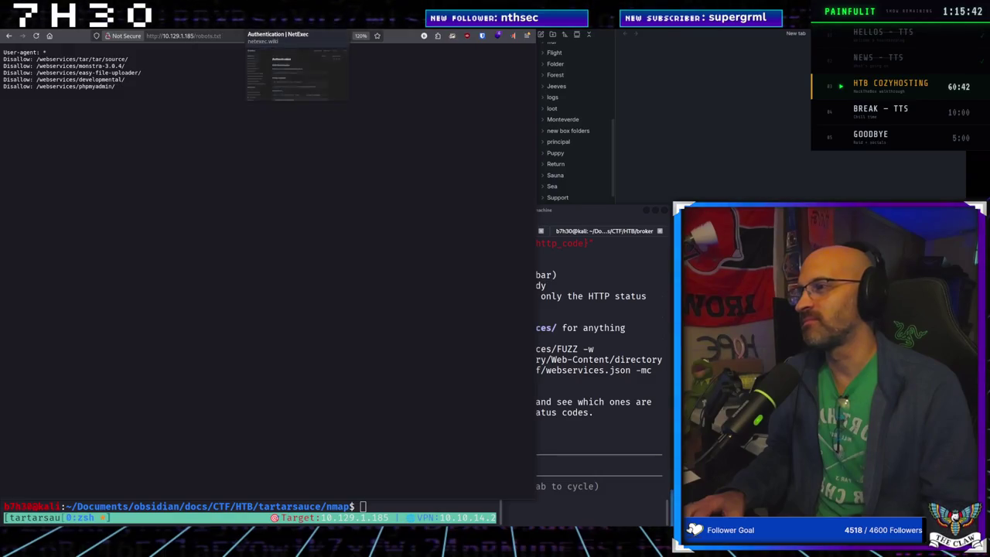
Step: Switch to the NetExec LDAP Authentication documentation tab
{"action": "key", "text": "ctrl+Tab"}
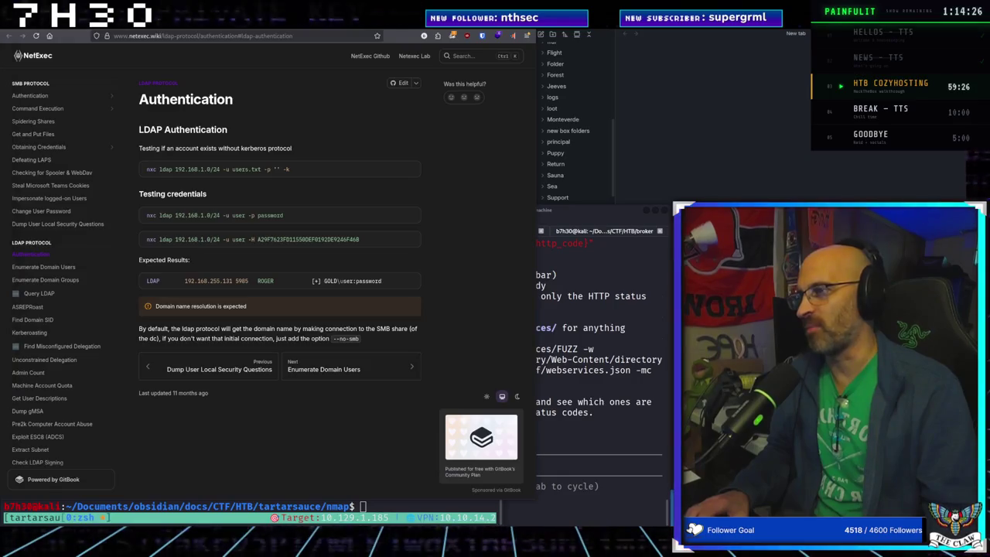
Step: Close two tabs and step back through history to the Monstra 3.0.4 webservices page
{"action": "key", "text": "ctrl+w"}
{"action": "key", "text": "ctrl+w"}
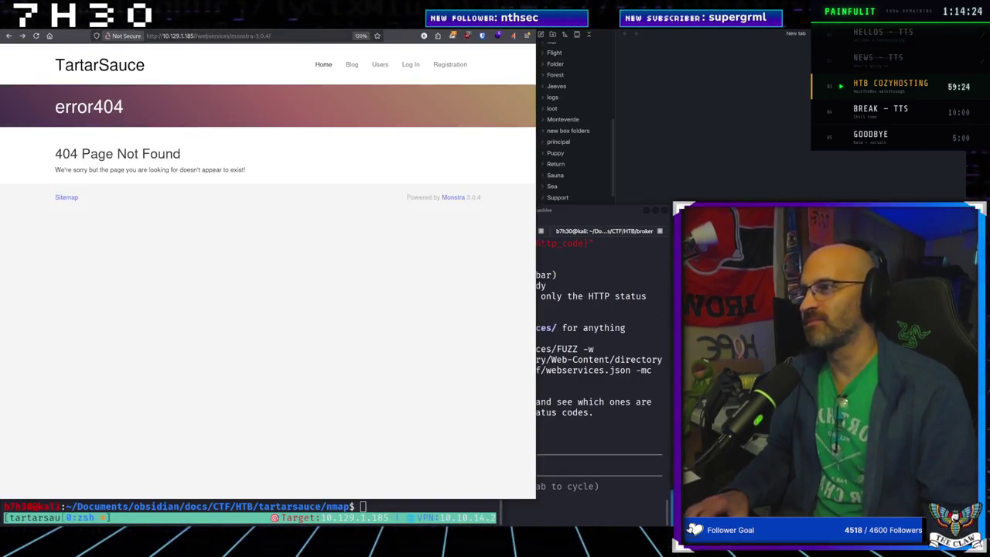
{"action": "key", "text": "ctrl+w"}
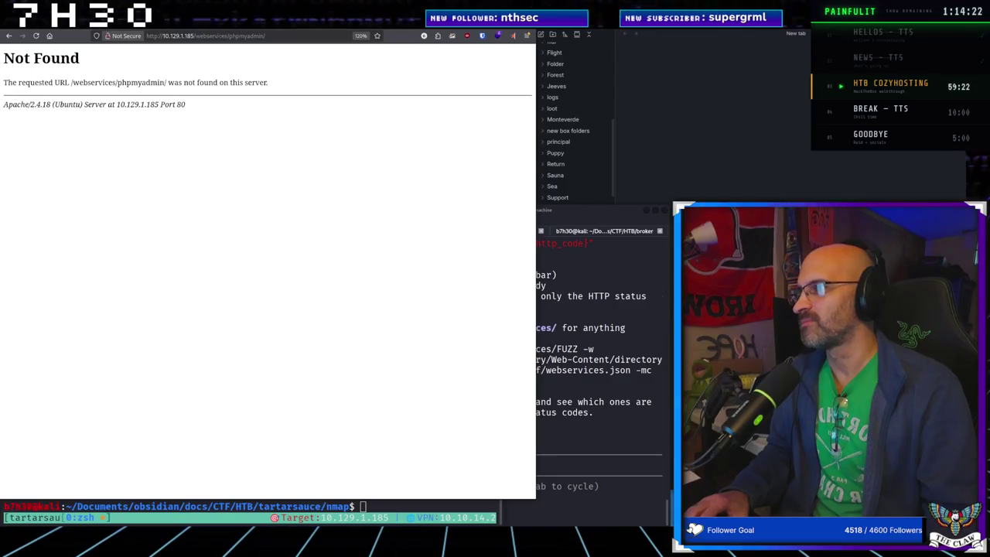
{"action": "key", "text": "ctrl+Tab"}
{"action": "key", "text": "ctrl+Tab"}
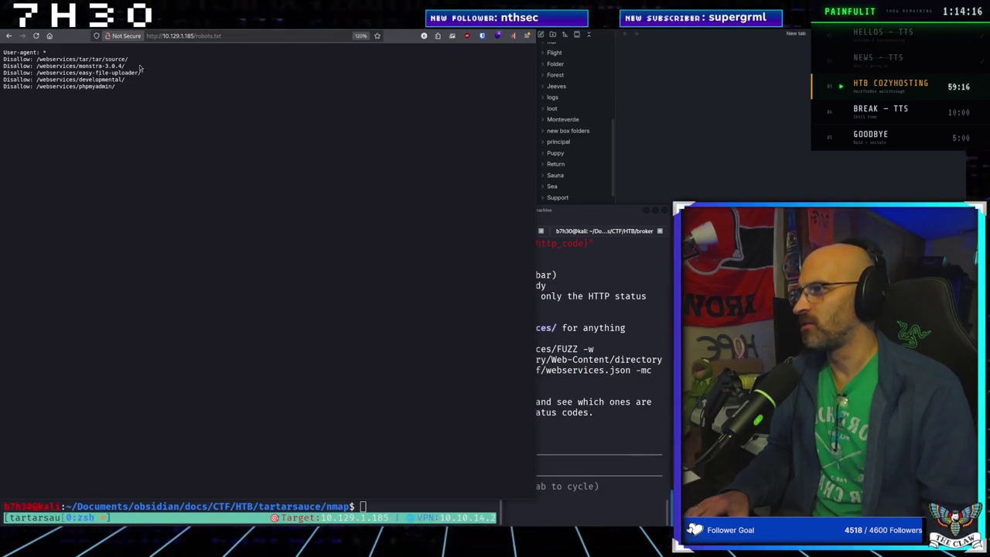
{"action": "key", "text": "alt+Left"}
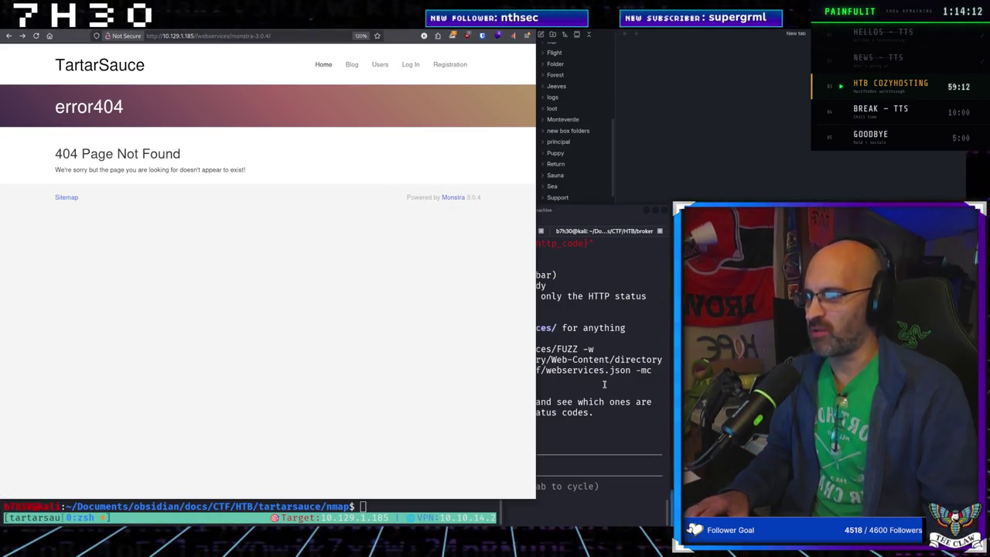
{"action": "key", "text": "alt+Tab"}
Step: Load 10.129.1.185/webservices/phpmyadmin/ again, then open a new blank tab
{"action": "key", "text": "ctrl+l"}
{"action": "type", "text": "10.129.1.185/webservices/phpmyadmin/"}
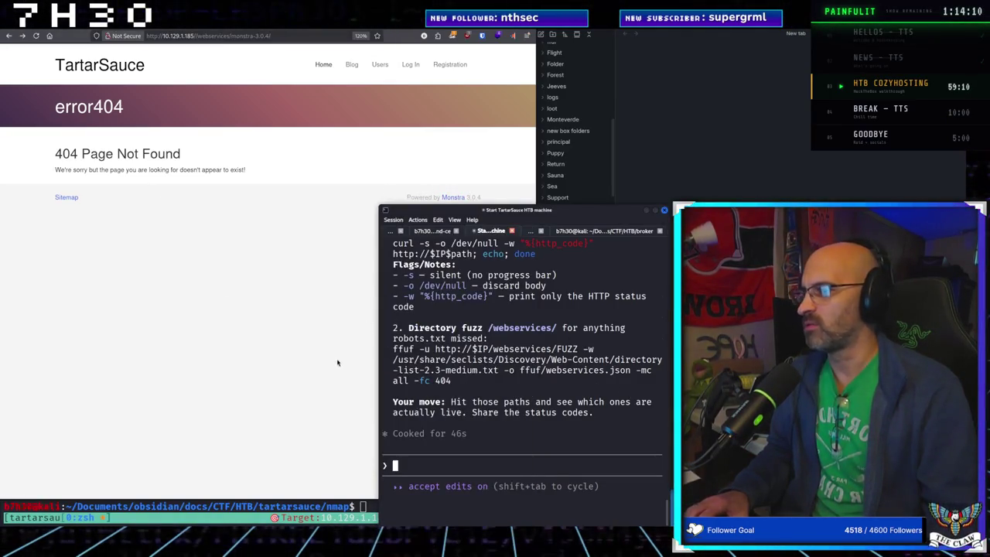
{"action": "key", "text": "Return"}
{"action": "key", "text": "ctrl+t"}
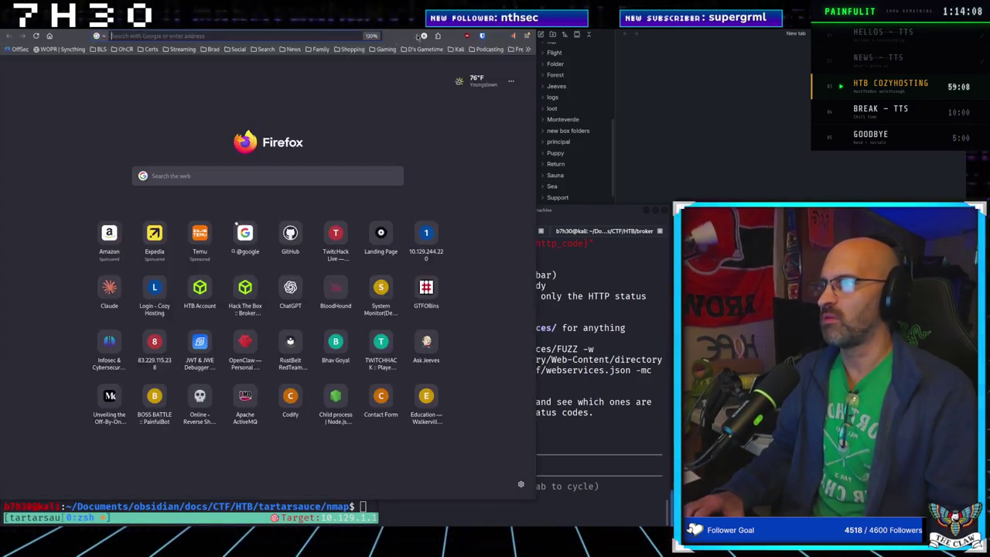
Step: Search Google for 'Monstra 3.0.4 vulnerabilities'
{"action": "left_click", "coordinate": [214, 37]}
{"action": "type", "text": "Monst"}
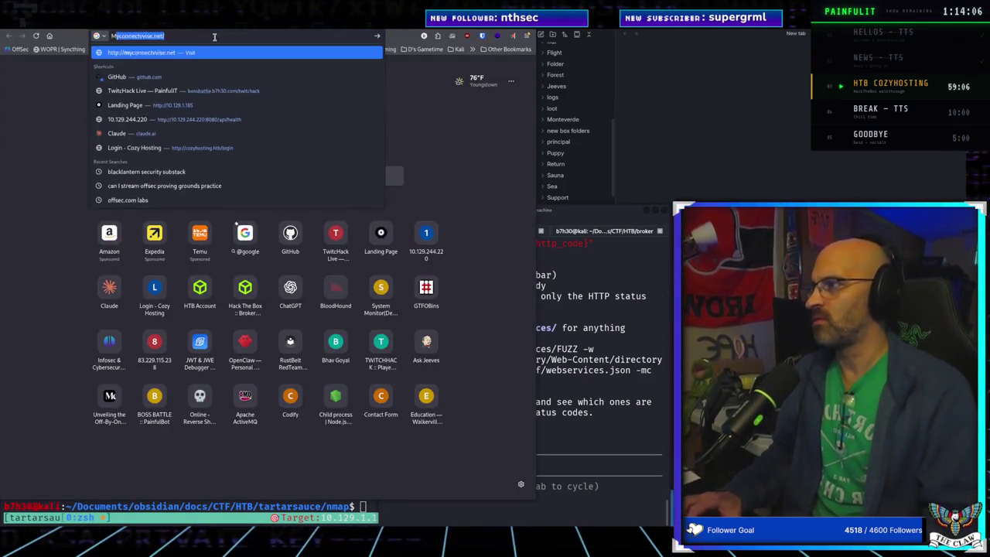
{"action": "type", "text": "ra"}
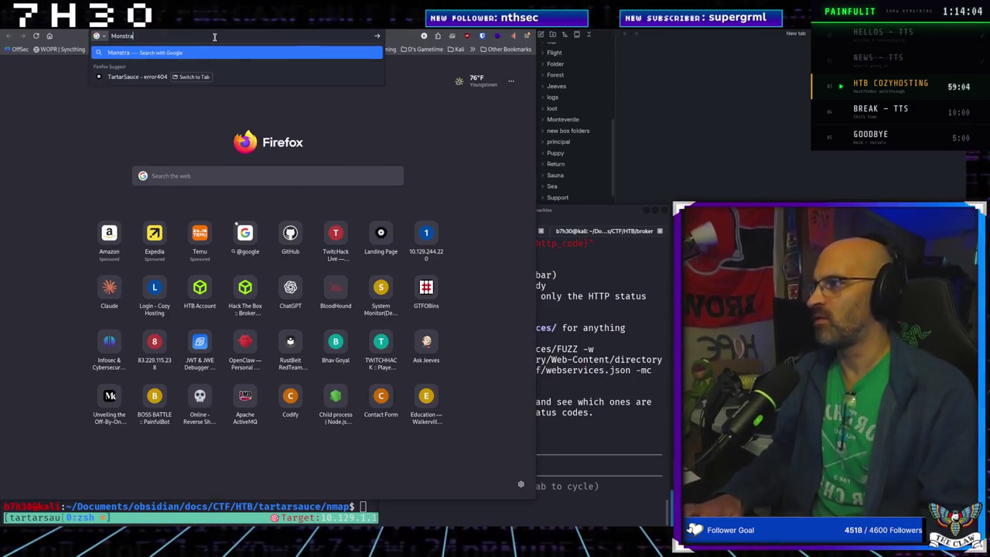
{"action": "type", "text": " 3.0.4 e"}
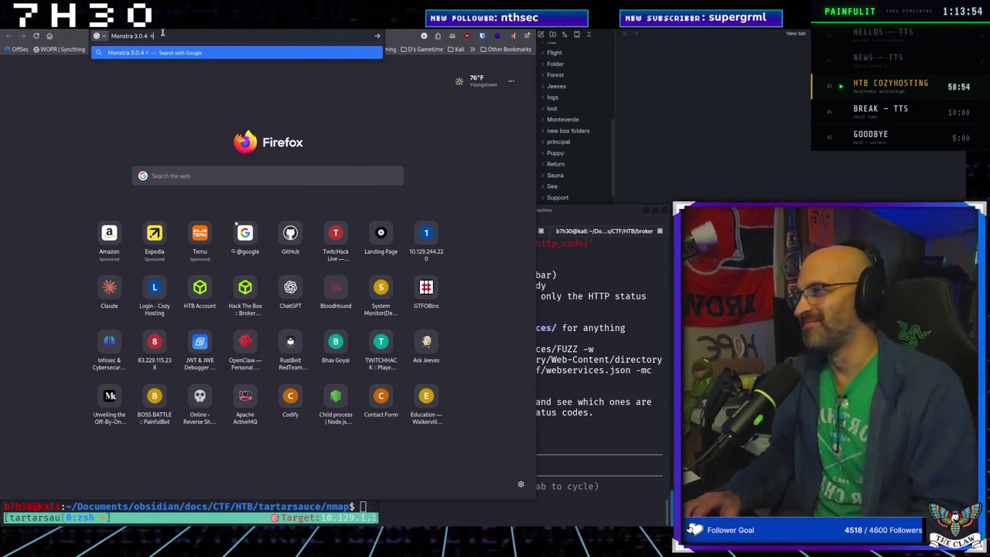
{"action": "key", "text": "BackSpace"}
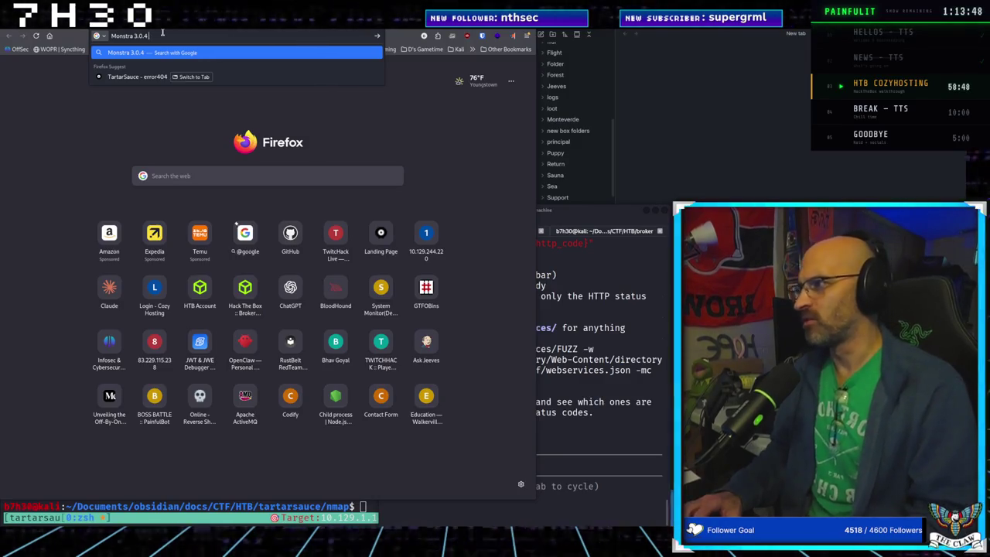
{"action": "type", "text": "v"}
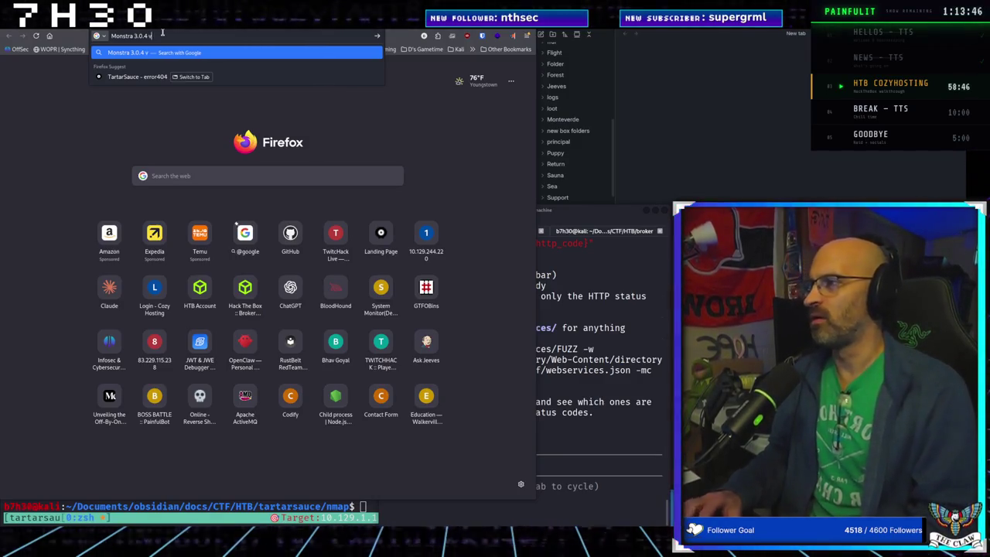
{"action": "type", "text": "ulnerabilities"}
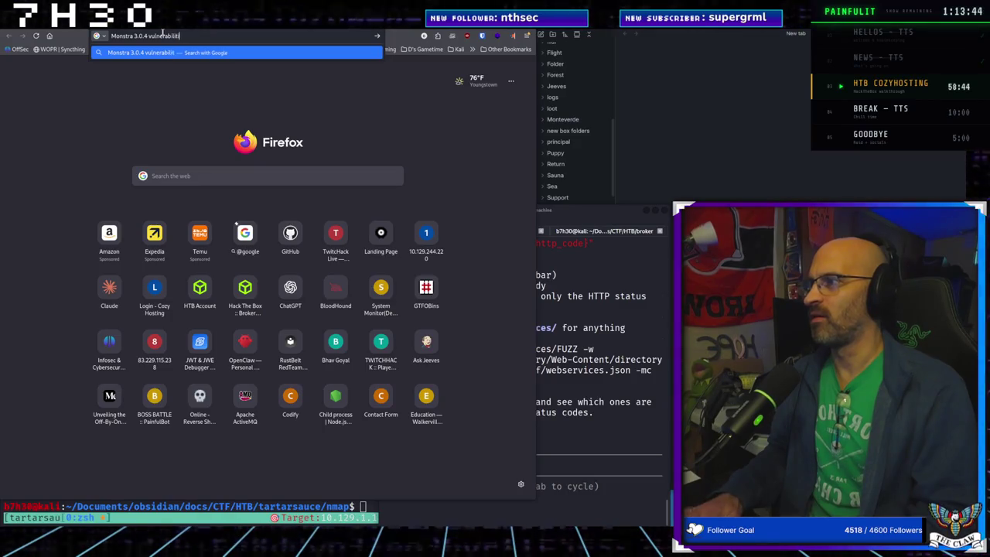
{"action": "key", "text": "Return"}
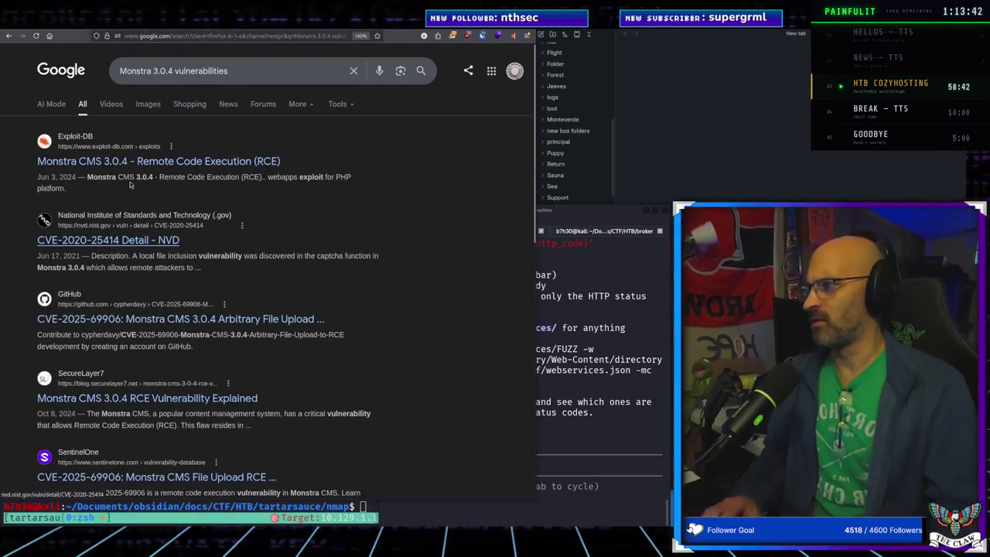
Step: Open Exploit-DB entry 52038 'Monstra CMS 3.0.4 - Remote Code Execution (RCE)' and scroll through its Python script
{"action": "left_click", "coordinate": [378, 165]}
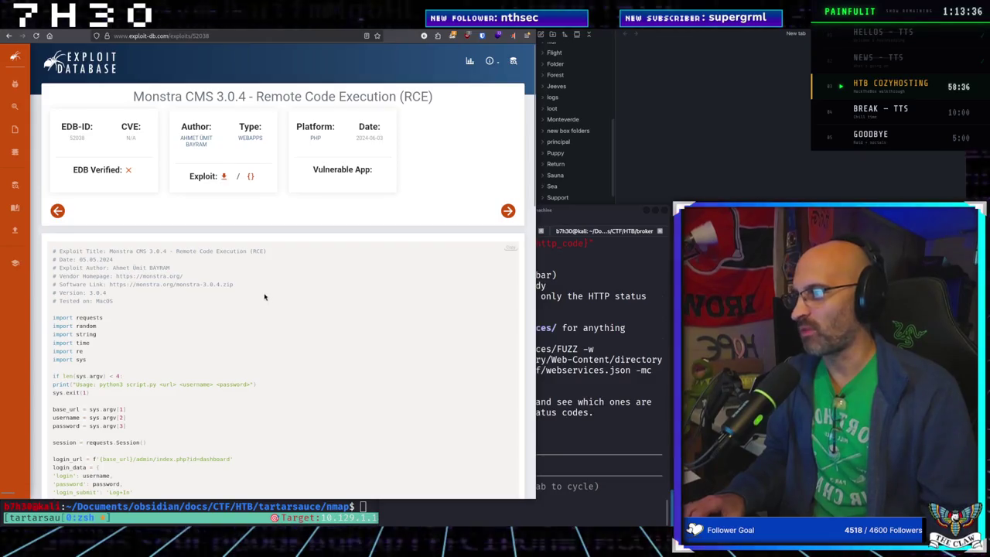
{"action": "scroll", "coordinate": [265, 297], "scroll_direction": "down", "scroll_amount": 4}
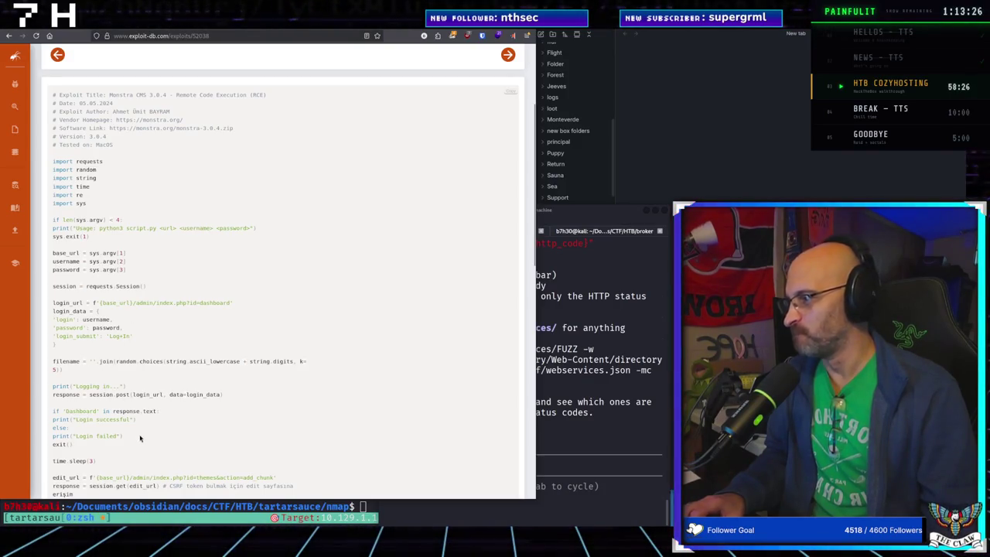
{"action": "scroll", "coordinate": [140, 438], "scroll_direction": "down", "scroll_amount": 8}
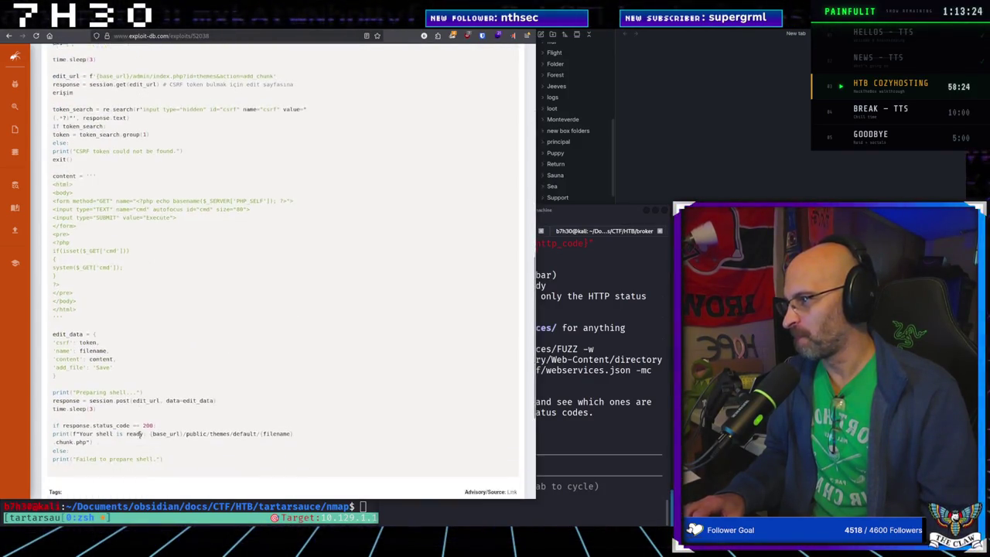
{"action": "scroll", "coordinate": [140, 434], "scroll_direction": "down", "scroll_amount": 3}
{"action": "scroll", "coordinate": [140, 438], "scroll_direction": "up", "scroll_amount": 15}
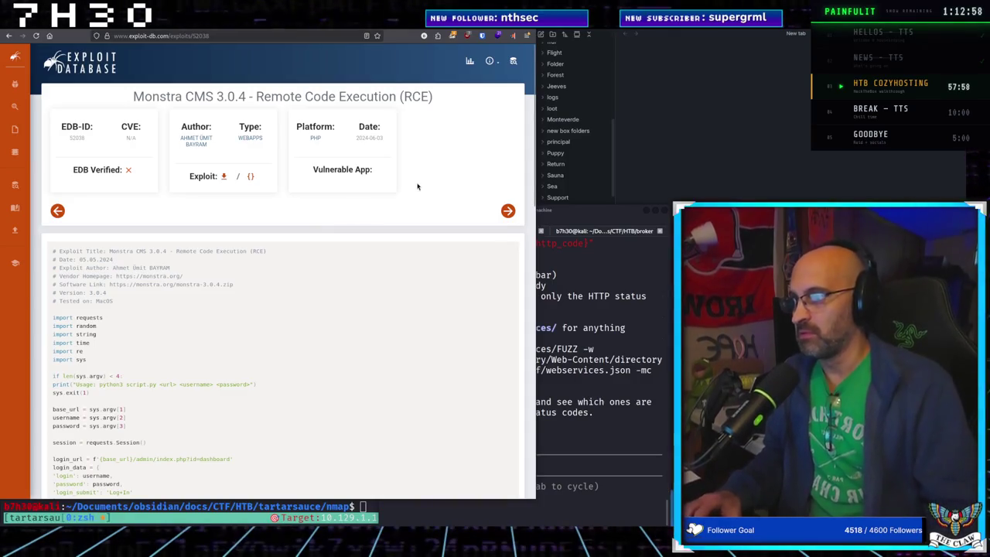
{"action": "scroll", "coordinate": [309, 352], "scroll_direction": "down", "scroll_amount": 3}
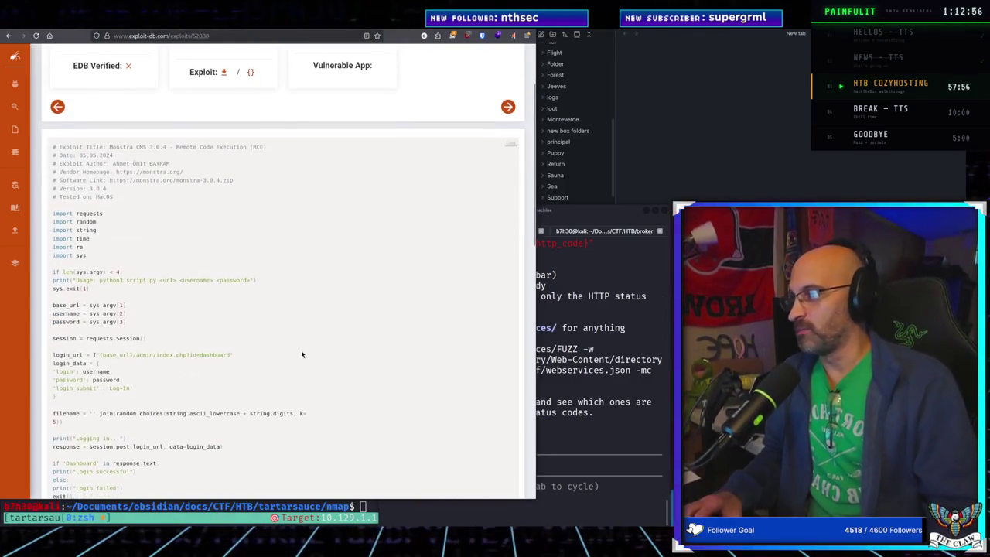
{"action": "scroll", "coordinate": [319, 370], "scroll_direction": "down", "scroll_amount": 1}
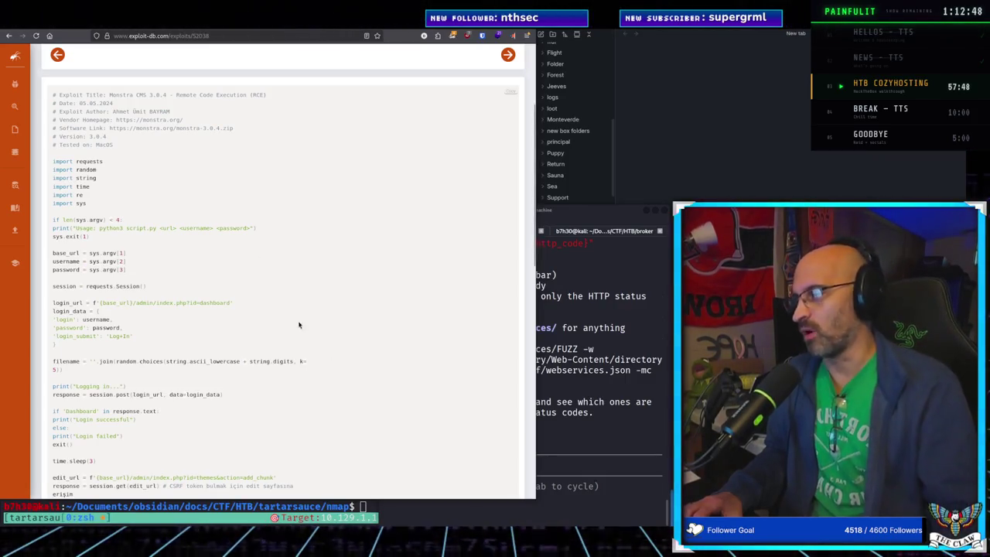
{"action": "left_click", "coordinate": [384, 29]}
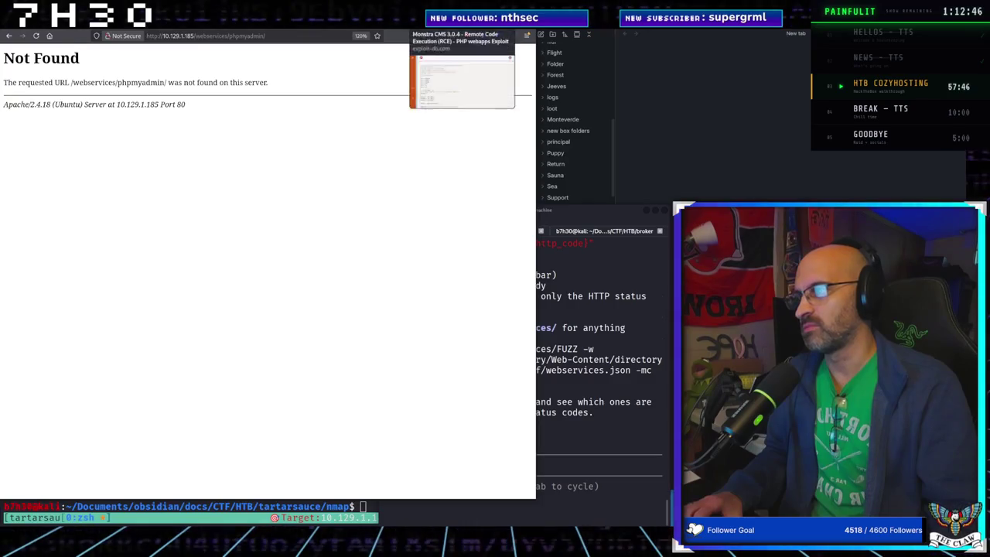
{"action": "left_click", "coordinate": [395, 31]}
{"action": "left_click", "coordinate": [364, 31]}
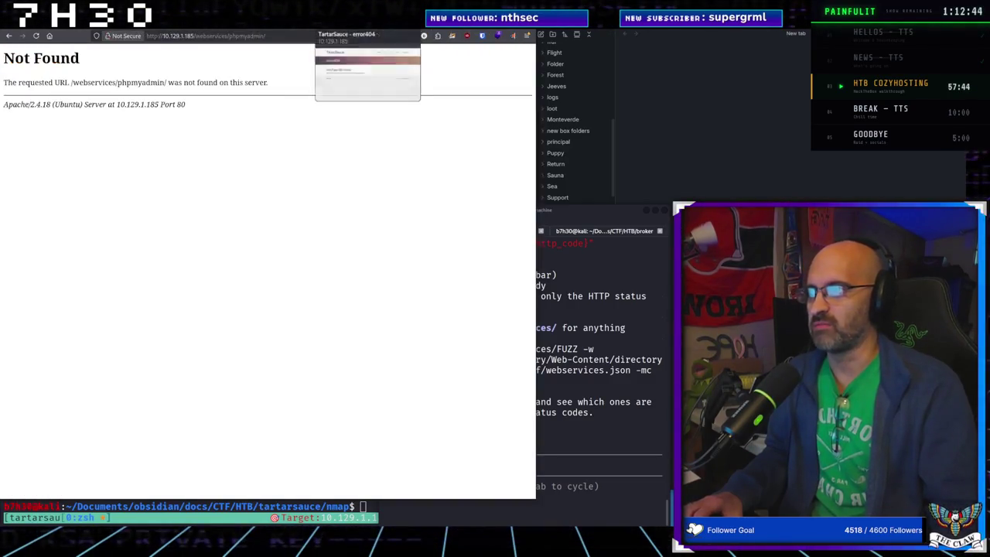
{"action": "left_click", "coordinate": [410, 31]}
{"action": "left_click", "coordinate": [461, 31]}
{"action": "left_click", "coordinate": [394, 31]}
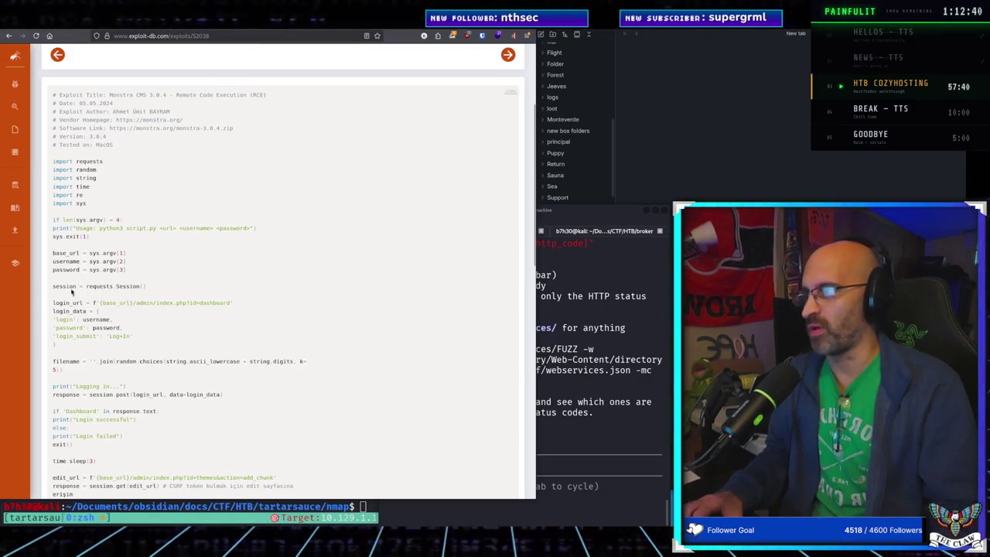
{"action": "left_click", "coordinate": [624, 194]}
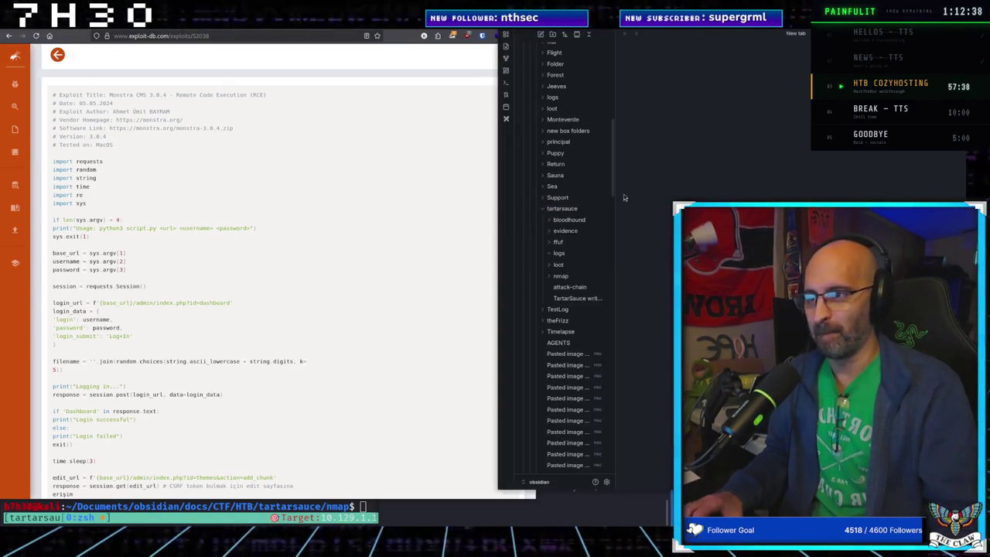
{"action": "key", "text": "alt+Tab"}
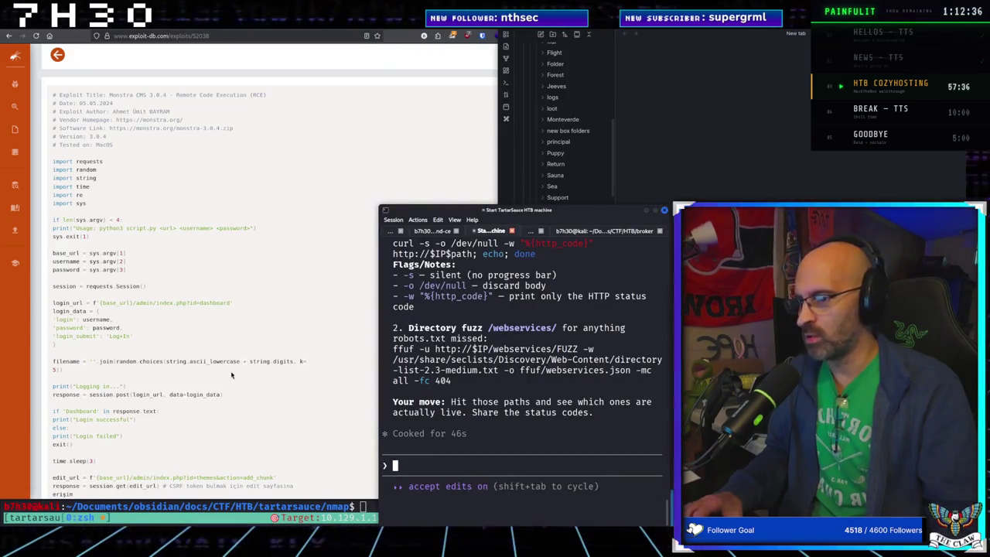
{"action": "left_click", "coordinate": [233, 377]}
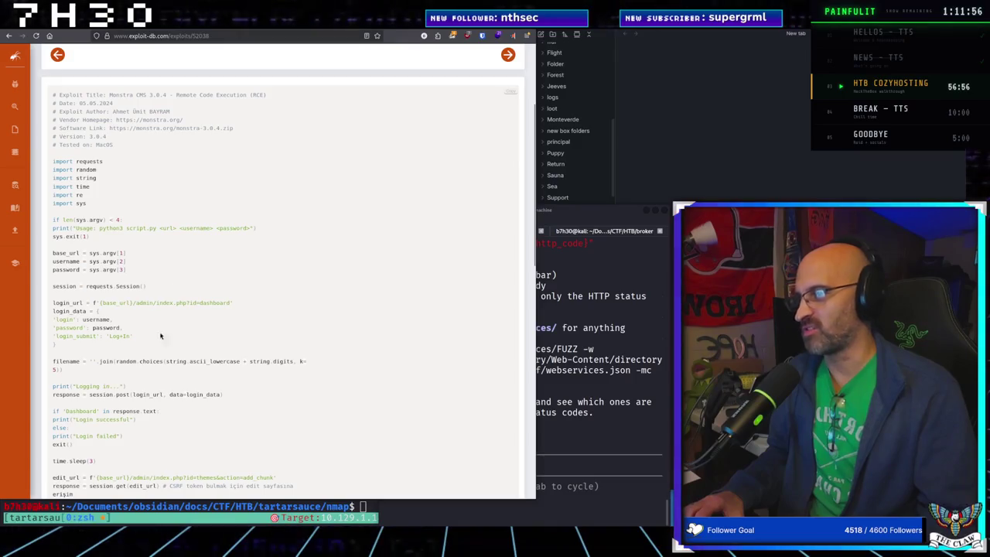
{"action": "scroll", "coordinate": [284, 261], "scroll_direction": "up", "scroll_amount": 4}
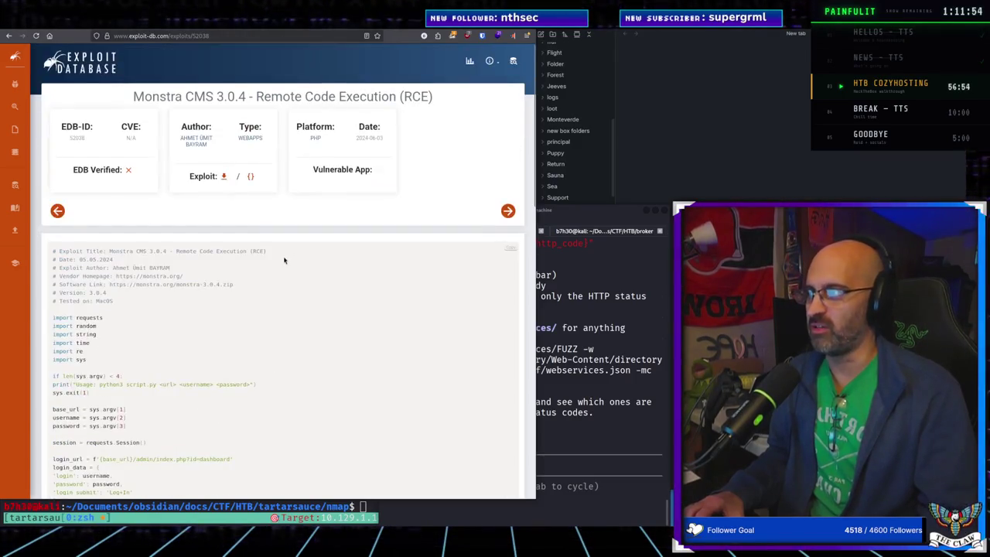
{"action": "scroll", "coordinate": [284, 264], "scroll_direction": "down", "scroll_amount": 4}
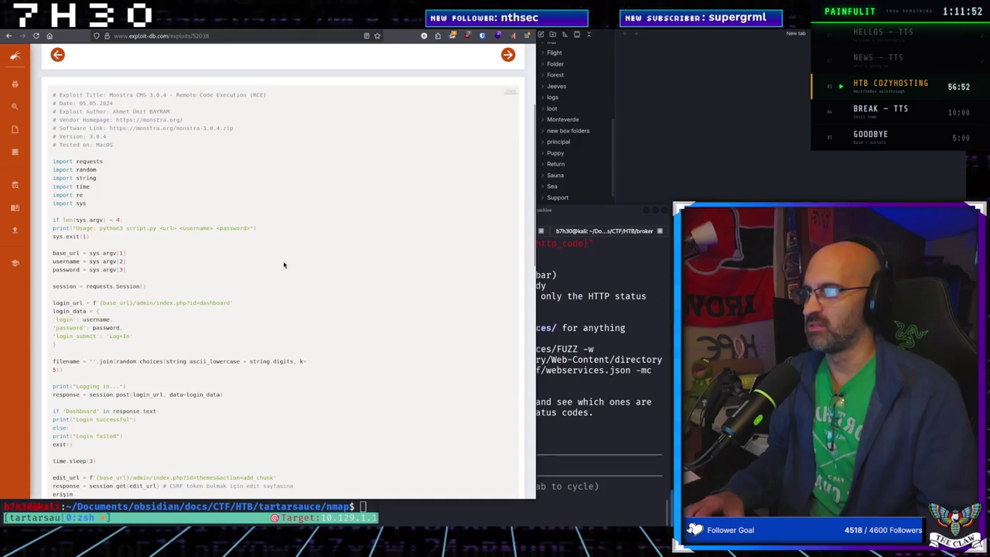
{"action": "scroll", "coordinate": [284, 265], "scroll_direction": "up", "scroll_amount": 1}
{"action": "scroll", "coordinate": [284, 264], "scroll_direction": "down", "scroll_amount": 1}
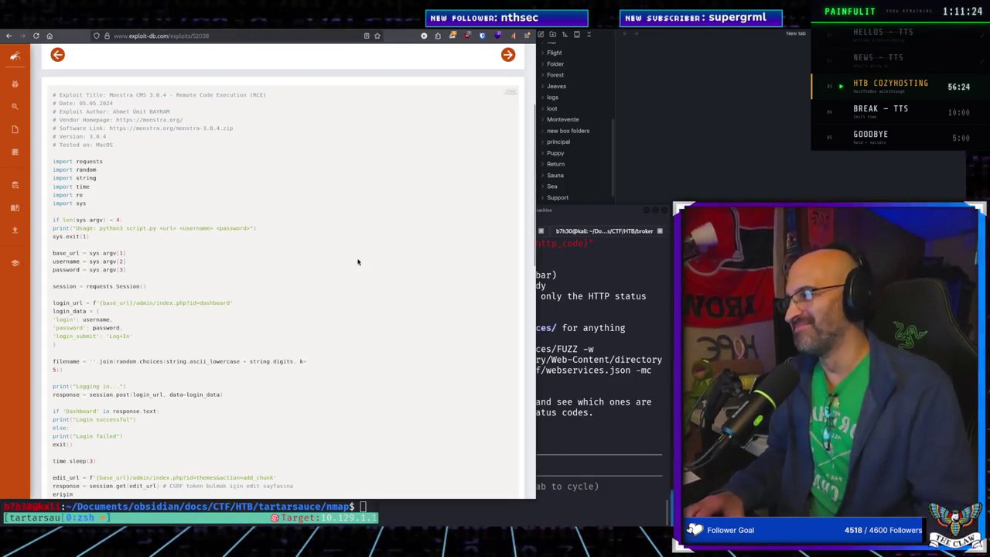
{"action": "scroll", "coordinate": [323, 269], "scroll_direction": "down", "scroll_amount": 5}
{"action": "scroll", "coordinate": [278, 354], "scroll_direction": "down", "scroll_amount": 5}
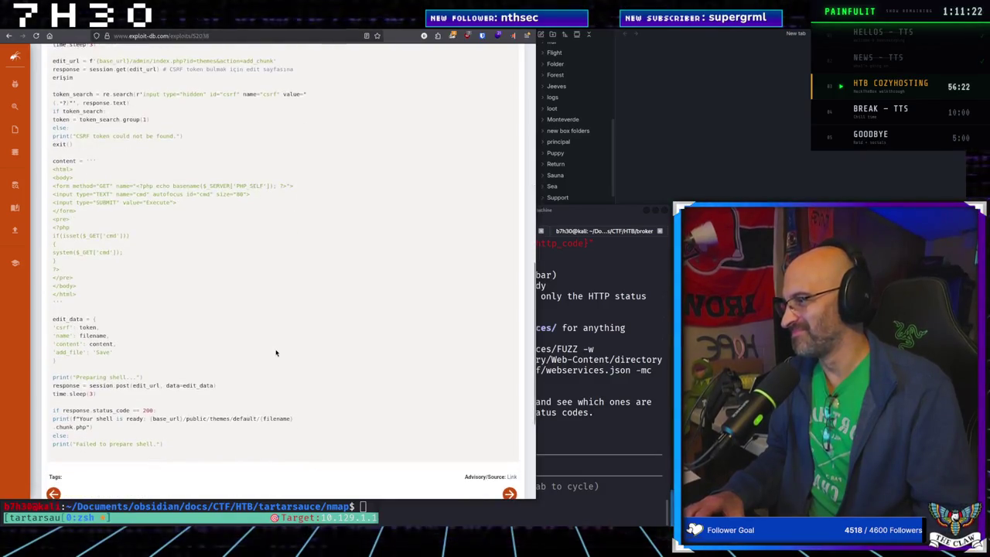
{"action": "scroll", "coordinate": [276, 354], "scroll_direction": "up", "scroll_amount": 6}
{"action": "scroll", "coordinate": [276, 352], "scroll_direction": "up", "scroll_amount": 5}
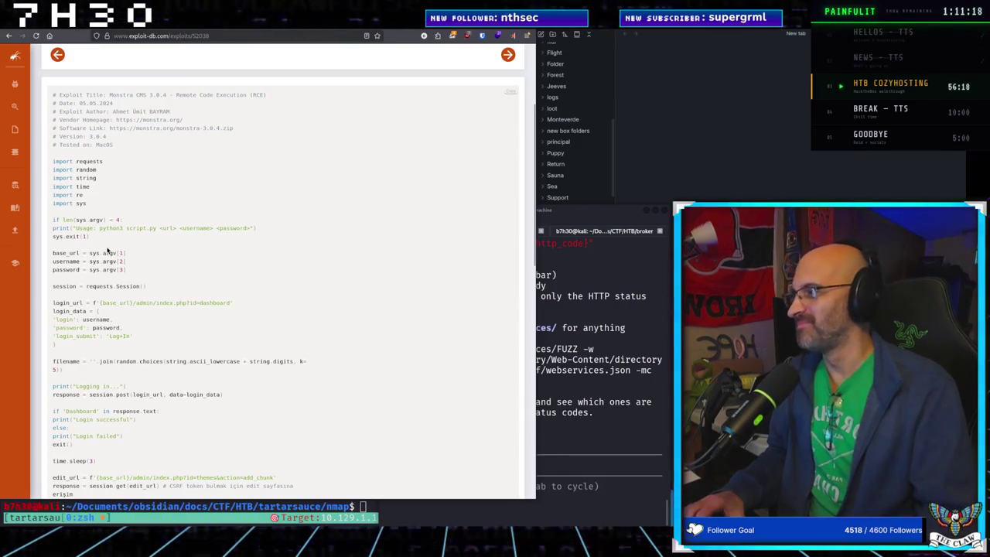
{"action": "mouse_move", "coordinate": [23, 255]}
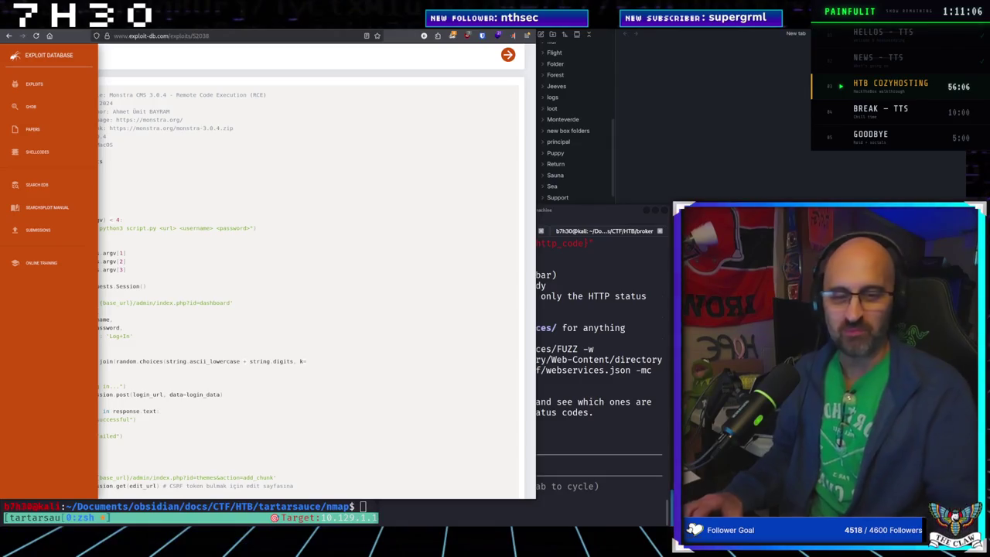
{"action": "left_click", "coordinate": [349, 305]}
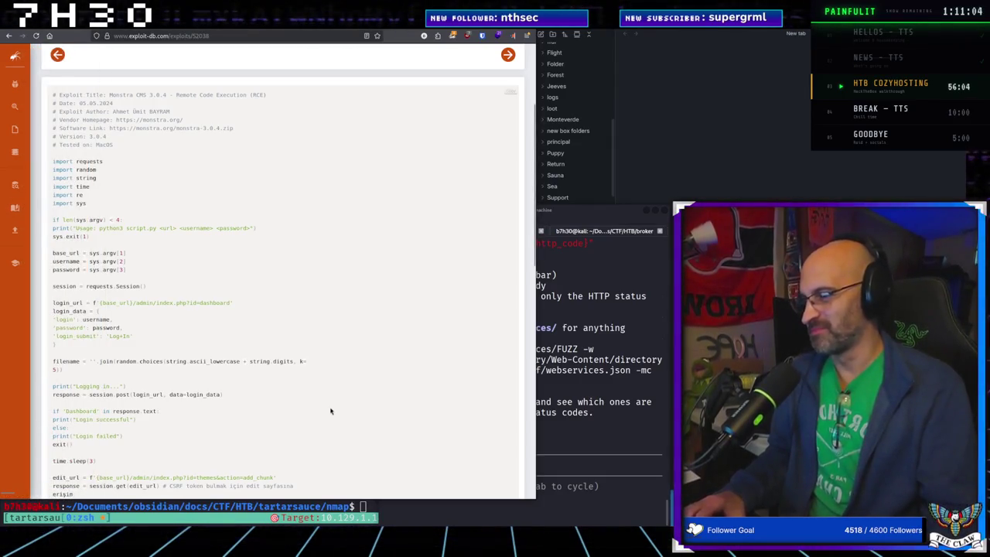
{"action": "scroll", "coordinate": [330, 410], "scroll_direction": "down", "scroll_amount": 3}
{"action": "mouse_move", "coordinate": [47, 309]}
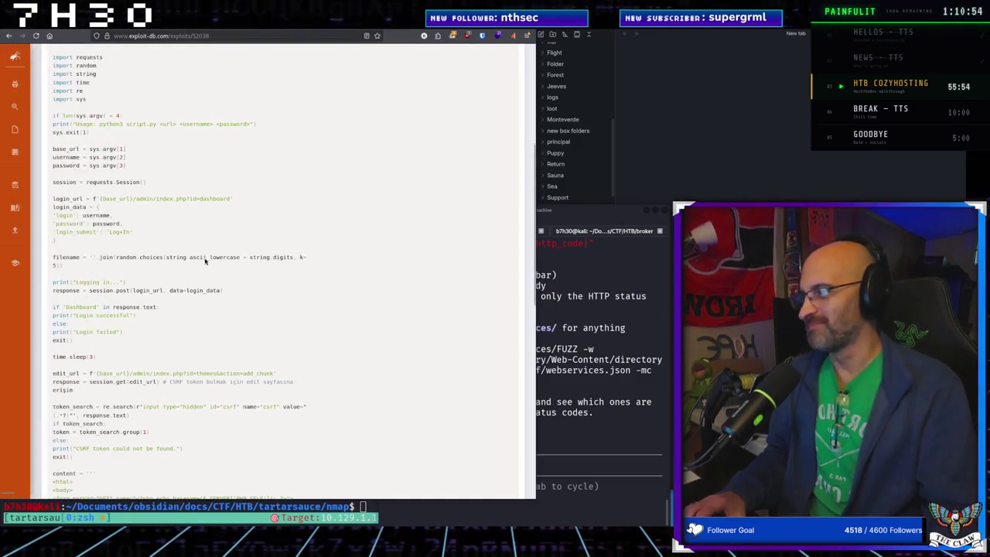
{"action": "scroll", "coordinate": [330, 434], "scroll_direction": "down", "scroll_amount": 4}
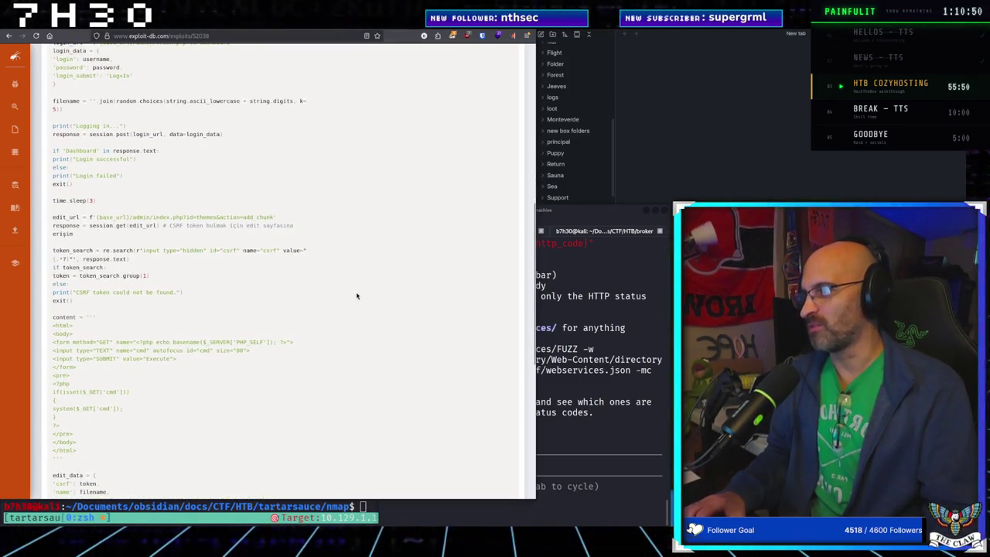
{"action": "scroll", "coordinate": [140, 460], "scroll_direction": "down", "scroll_amount": 3}
{"action": "scroll", "coordinate": [141, 460], "scroll_direction": "down", "scroll_amount": 2}
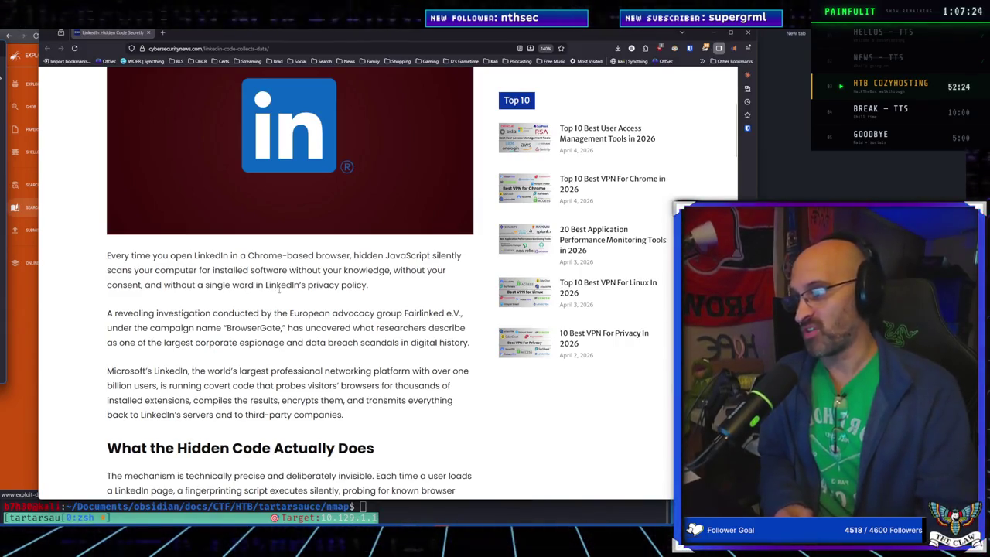
{"action": "scroll", "coordinate": [146, 327], "scroll_direction": "down", "scroll_amount": 2}
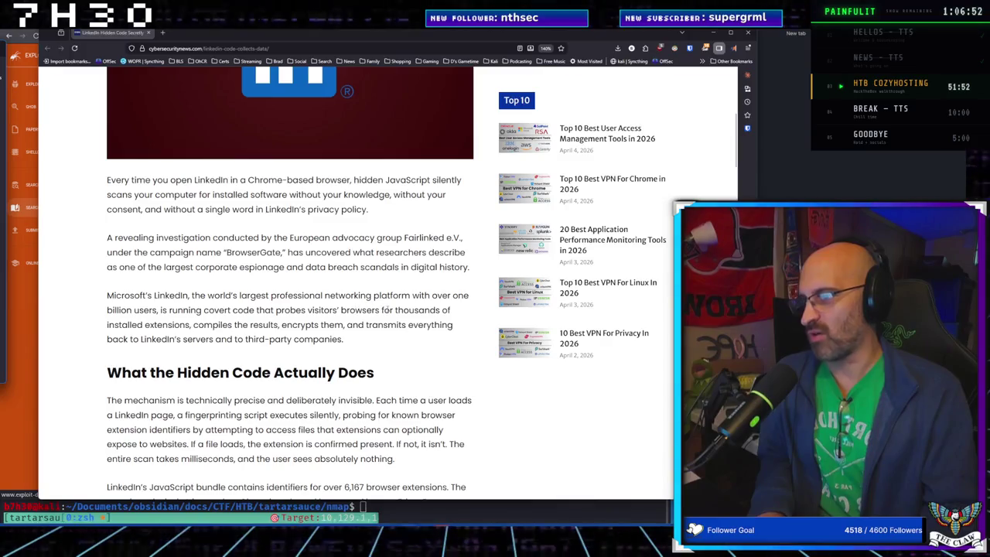
Step: Scroll the LinkedIn fingerprinting article down to 'What the Hidden Code Actually Does'
{"action": "scroll", "coordinate": [170, 322], "scroll_direction": "down", "scroll_amount": 3}
{"action": "scroll", "coordinate": [171, 322], "scroll_direction": "down", "scroll_amount": 1}
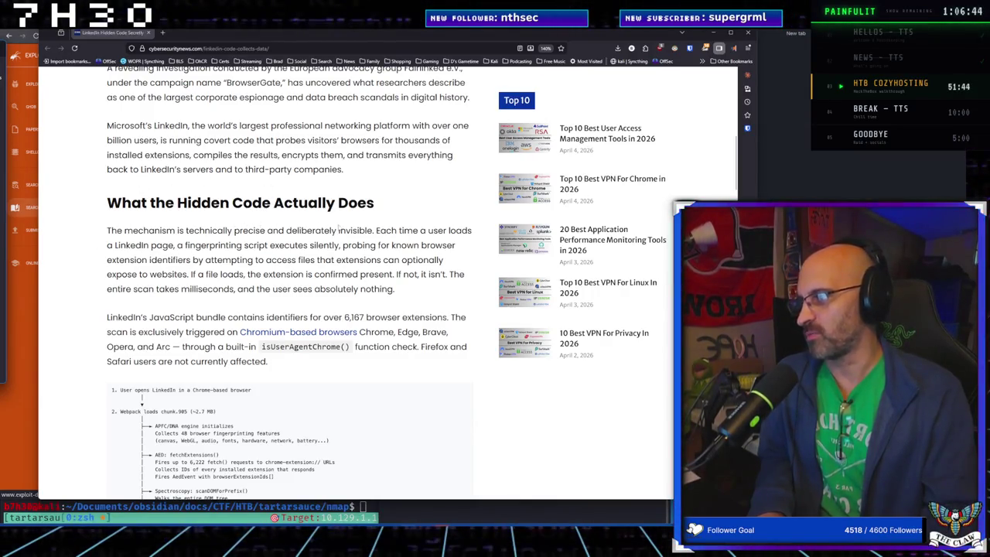
{"action": "scroll", "coordinate": [342, 227], "scroll_direction": "down", "scroll_amount": 5}
{"action": "scroll", "coordinate": [342, 227], "scroll_direction": "up", "scroll_amount": 1}
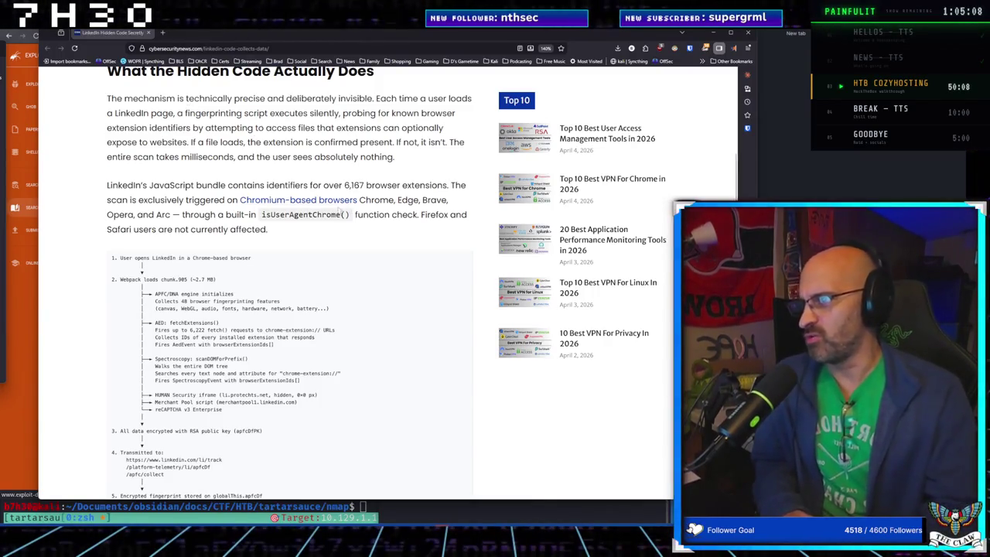
{"action": "scroll", "coordinate": [242, 258], "scroll_direction": "down", "scroll_amount": 5}
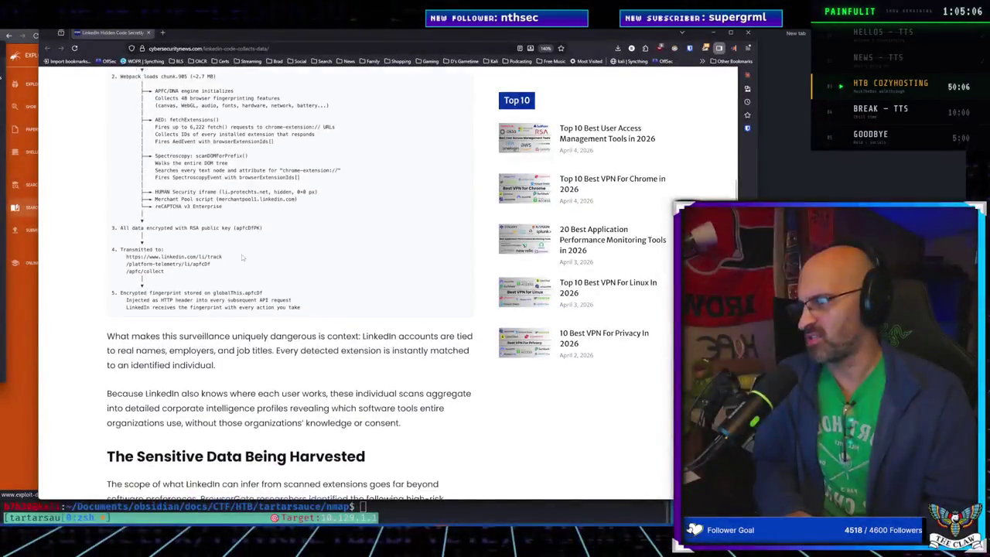
{"action": "scroll", "coordinate": [246, 282], "scroll_direction": "up", "scroll_amount": 2}
{"action": "scroll", "coordinate": [249, 307], "scroll_direction": "down", "scroll_amount": 2}
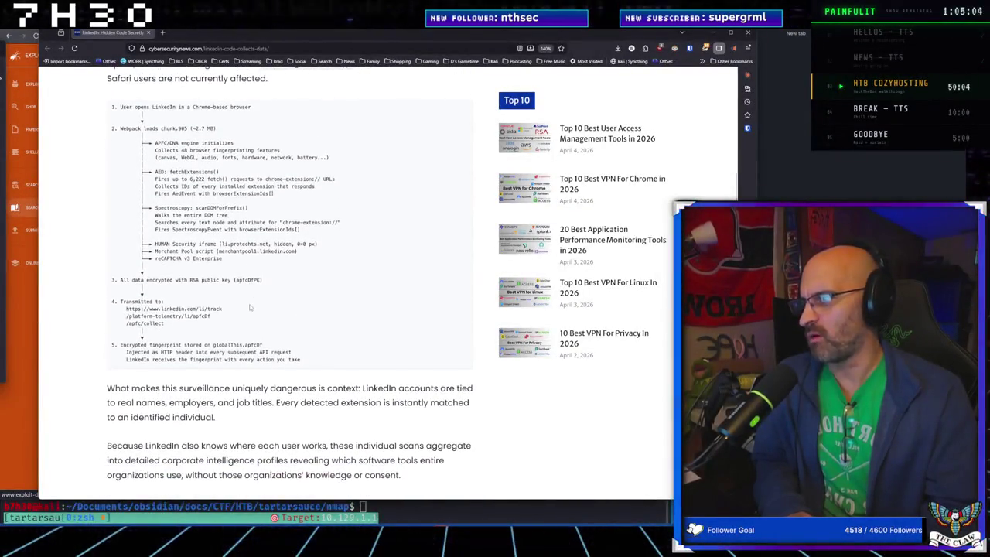
{"action": "scroll", "coordinate": [251, 308], "scroll_direction": "up", "scroll_amount": 2}
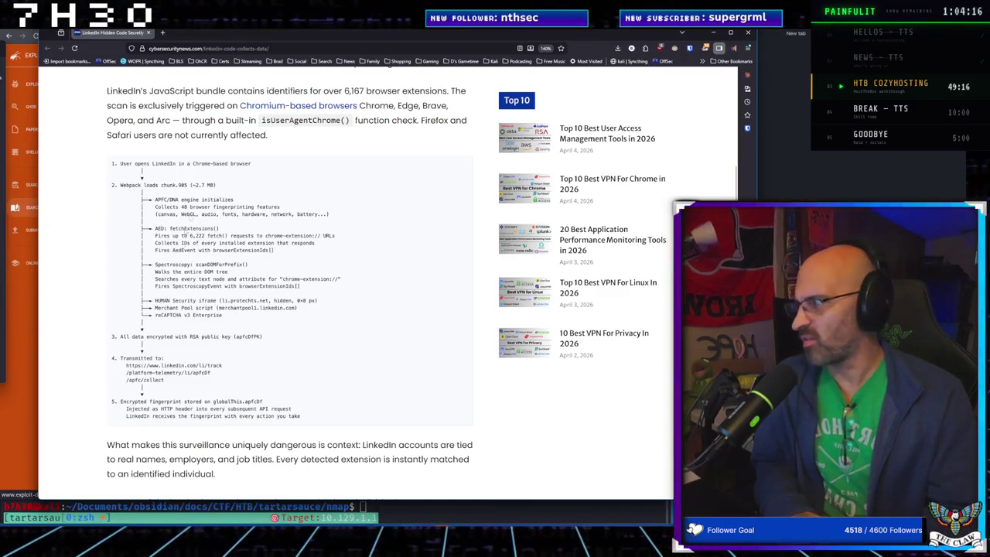
{"action": "scroll", "coordinate": [263, 279], "scroll_direction": "down", "scroll_amount": 2}
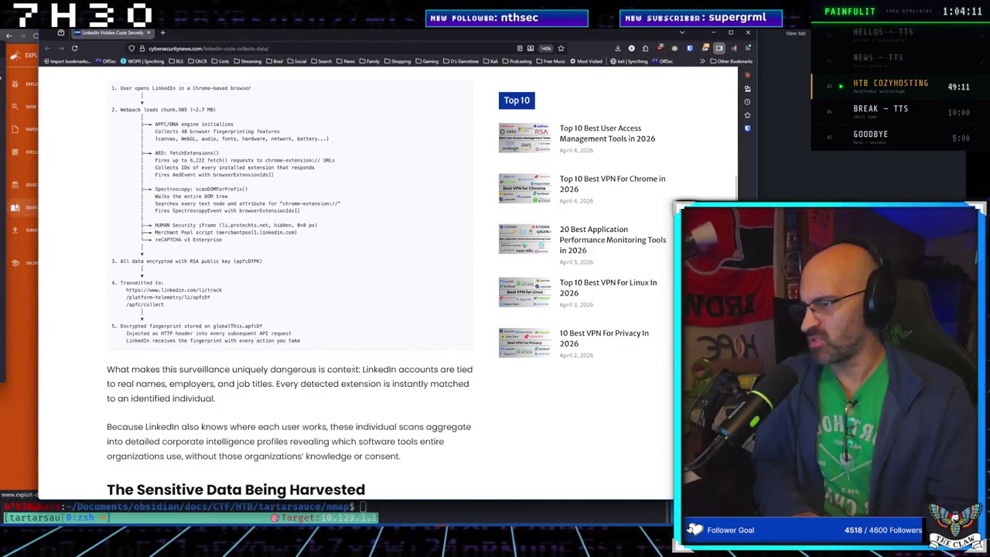
{"action": "scroll", "coordinate": [298, 391], "scroll_direction": "down", "scroll_amount": 1}
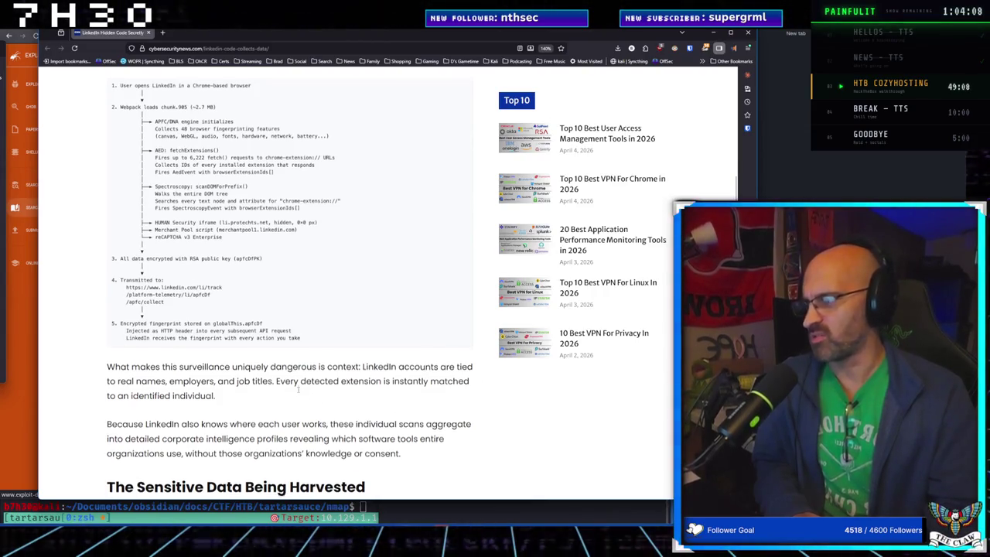
{"action": "scroll", "coordinate": [298, 391], "scroll_direction": "down", "scroll_amount": 1}
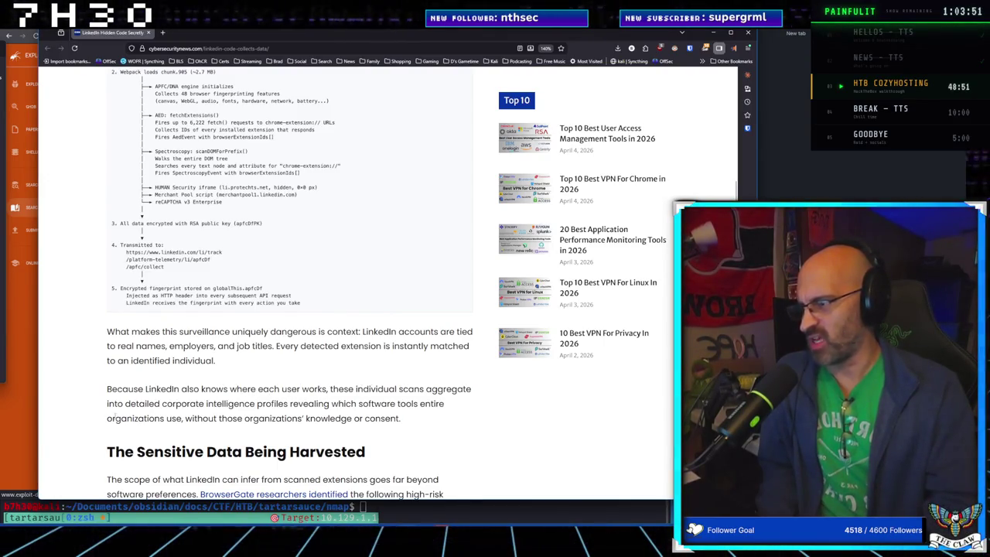
{"action": "scroll", "coordinate": [203, 400], "scroll_direction": "down", "scroll_amount": 1}
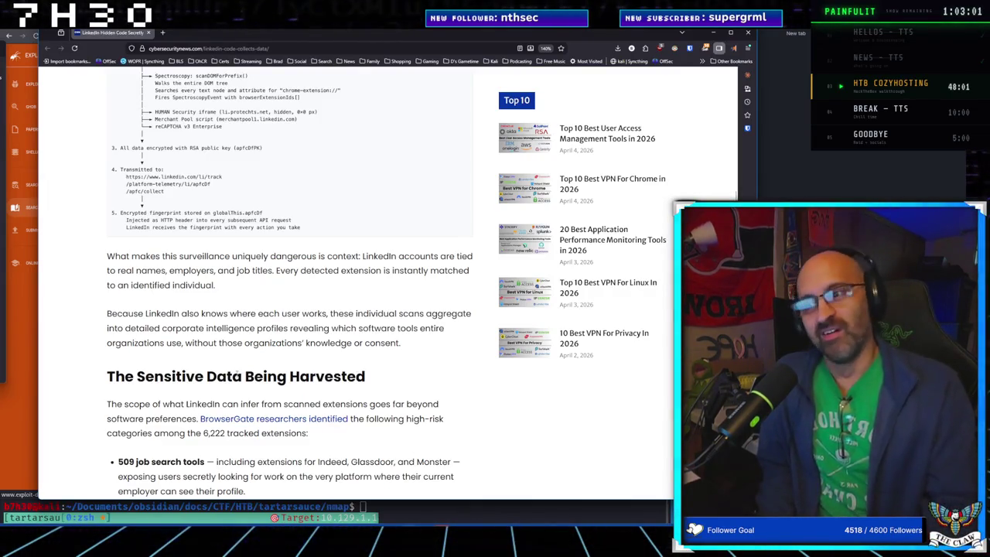
Step: Scroll to 'The Sensitive Data Being Harvested' list and the GDPR paragraph
{"action": "scroll", "coordinate": [268, 345], "scroll_direction": "down", "scroll_amount": 3}
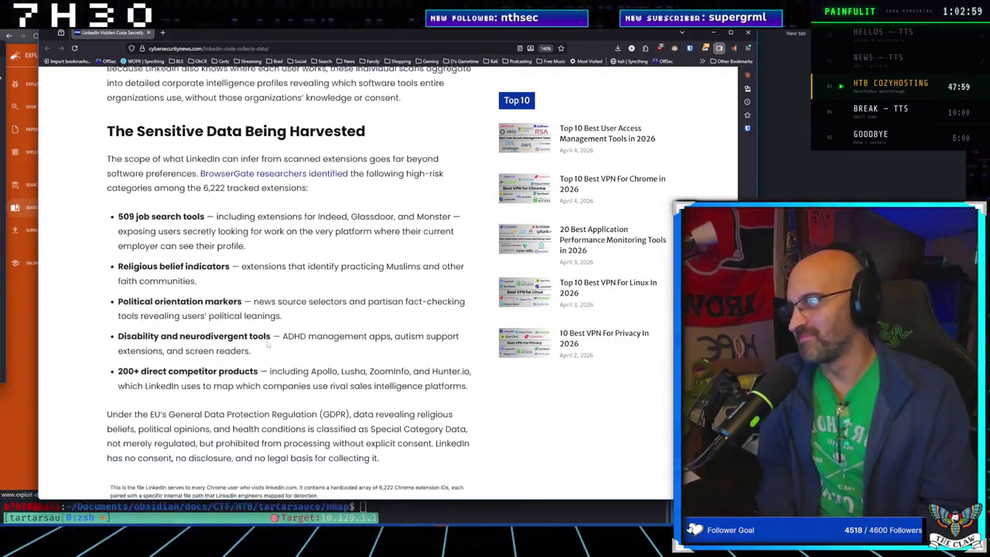
{"action": "scroll", "coordinate": [268, 346], "scroll_direction": "down", "scroll_amount": 1}
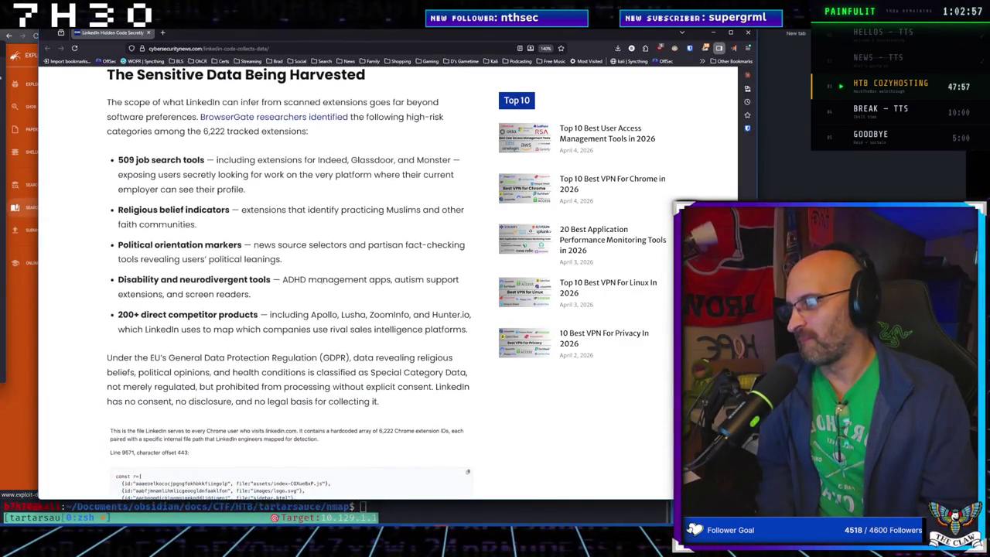
{"action": "scroll", "coordinate": [321, 280], "scroll_direction": "down", "scroll_amount": 2}
{"action": "scroll", "coordinate": [323, 275], "scroll_direction": "up", "scroll_amount": 3}
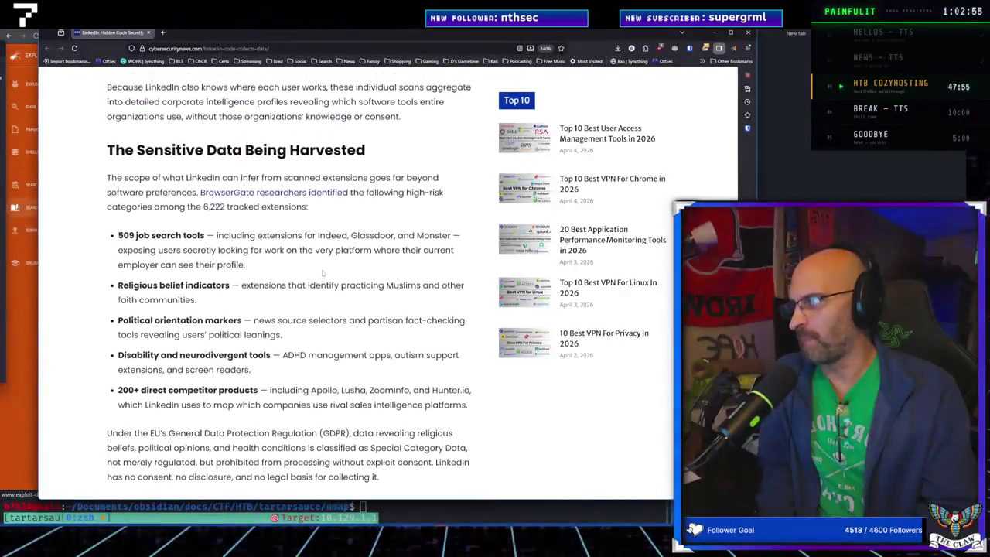
{"action": "scroll", "coordinate": [322, 272], "scroll_direction": "down", "scroll_amount": 1}
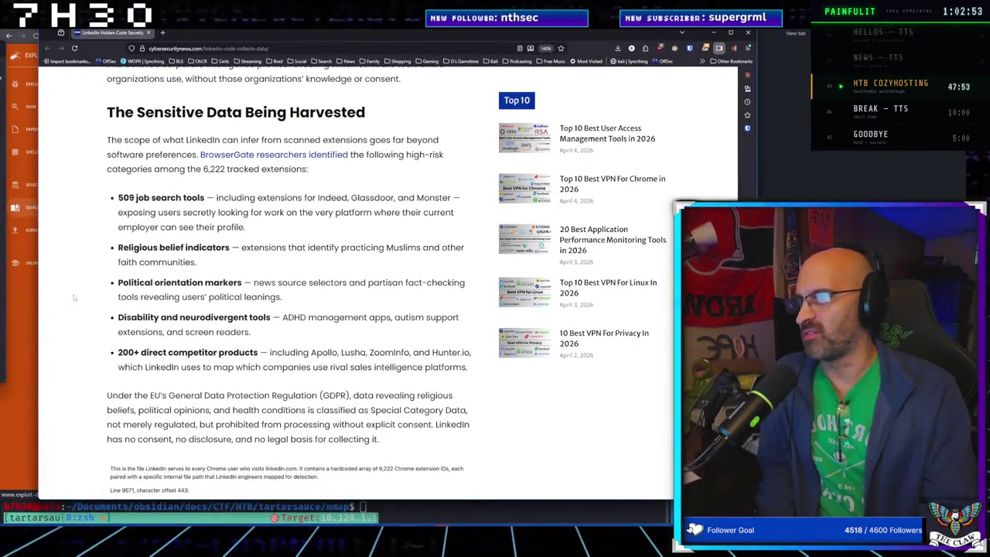
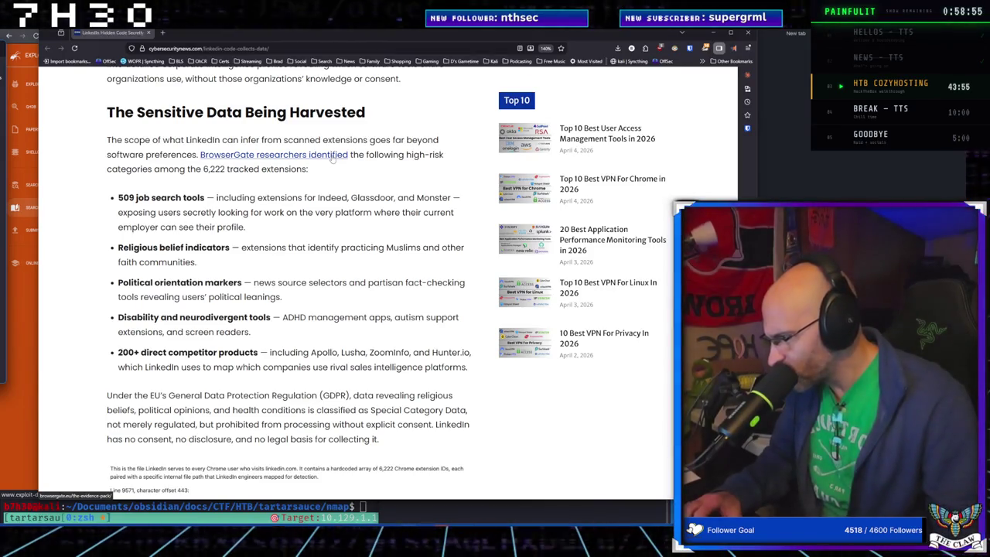
Step: Follow the article's 'BrowserGate researchers identified' link to BrowserGate's The Evidence Pack
{"action": "scroll", "coordinate": [325, 287], "scroll_direction": "up", "scroll_amount": 10}
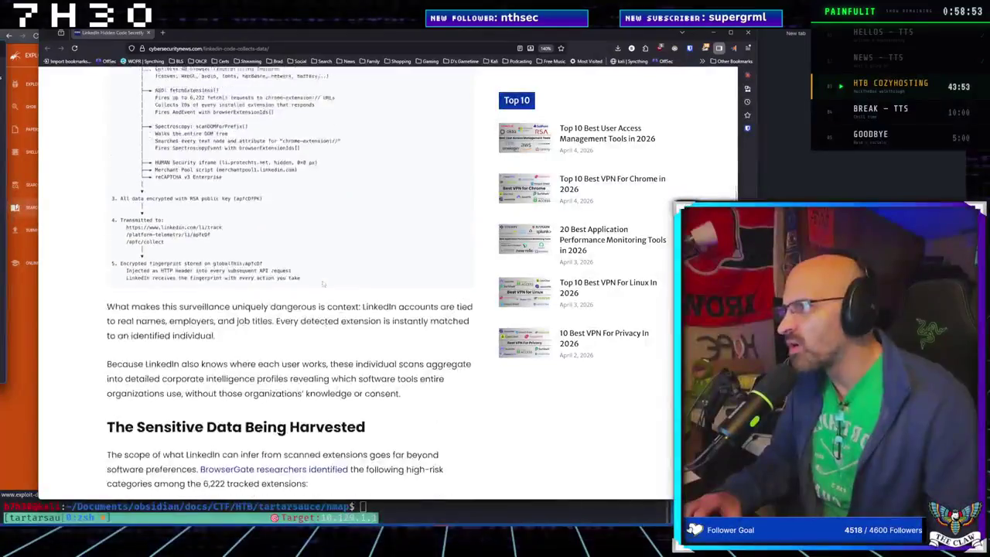
{"action": "scroll", "coordinate": [323, 279], "scroll_direction": "up", "scroll_amount": 10}
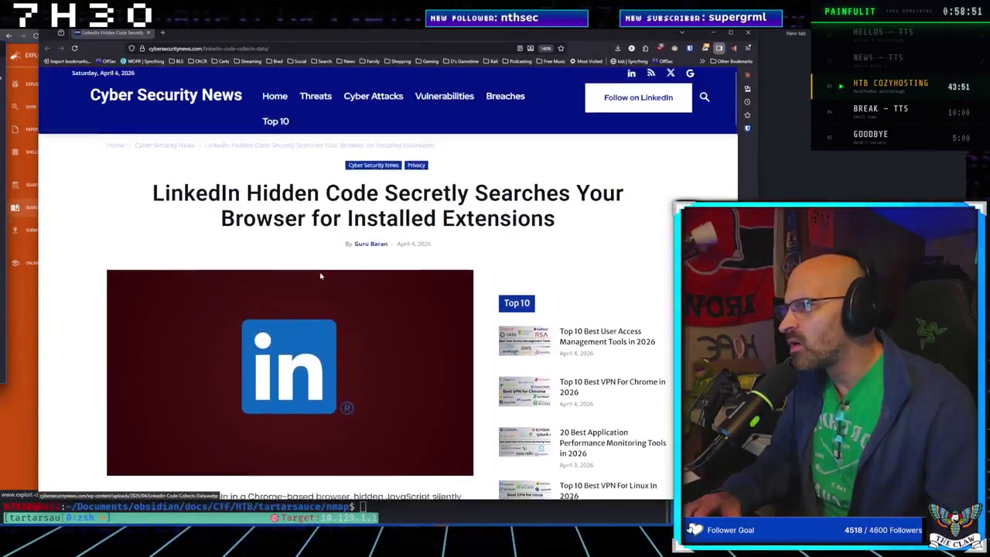
{"action": "scroll", "coordinate": [321, 276], "scroll_direction": "down", "scroll_amount": 15}
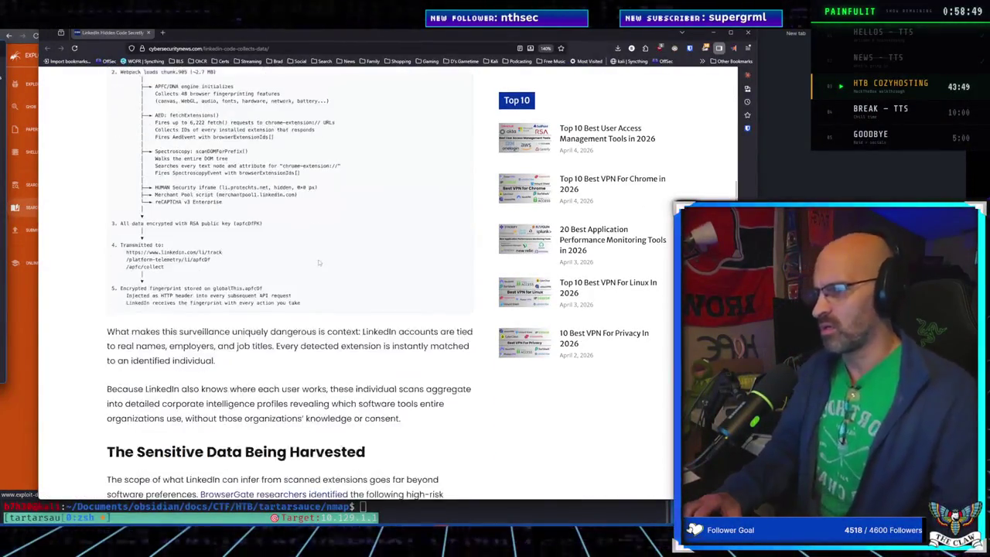
{"action": "scroll", "coordinate": [319, 252], "scroll_direction": "up", "scroll_amount": 10}
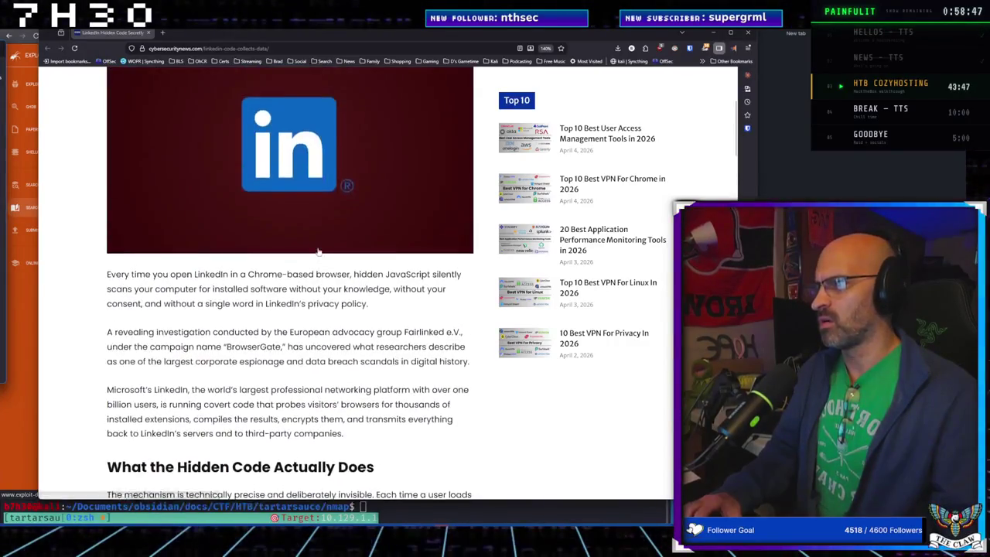
{"action": "scroll", "coordinate": [318, 252], "scroll_direction": "down", "scroll_amount": 12}
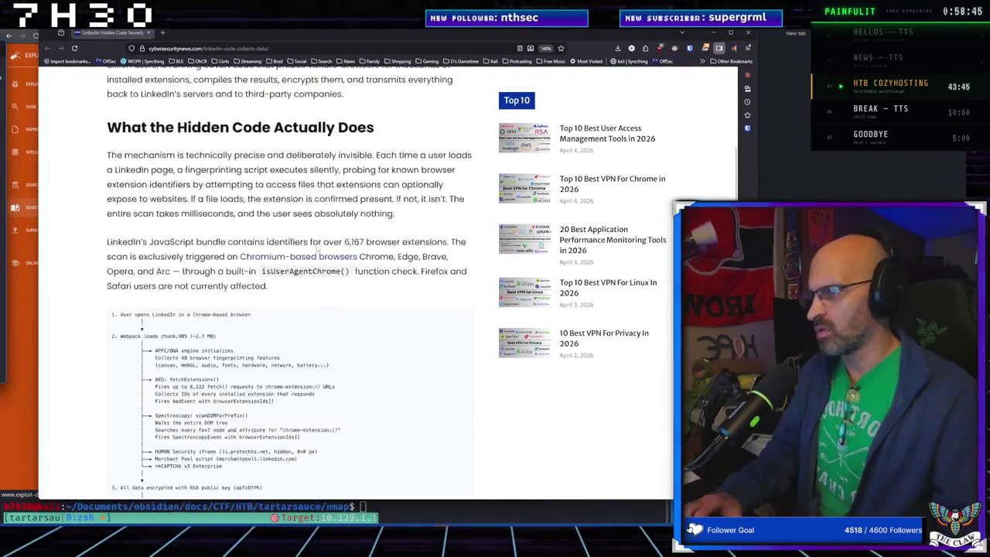
{"action": "scroll", "coordinate": [316, 246], "scroll_direction": "down", "scroll_amount": 5}
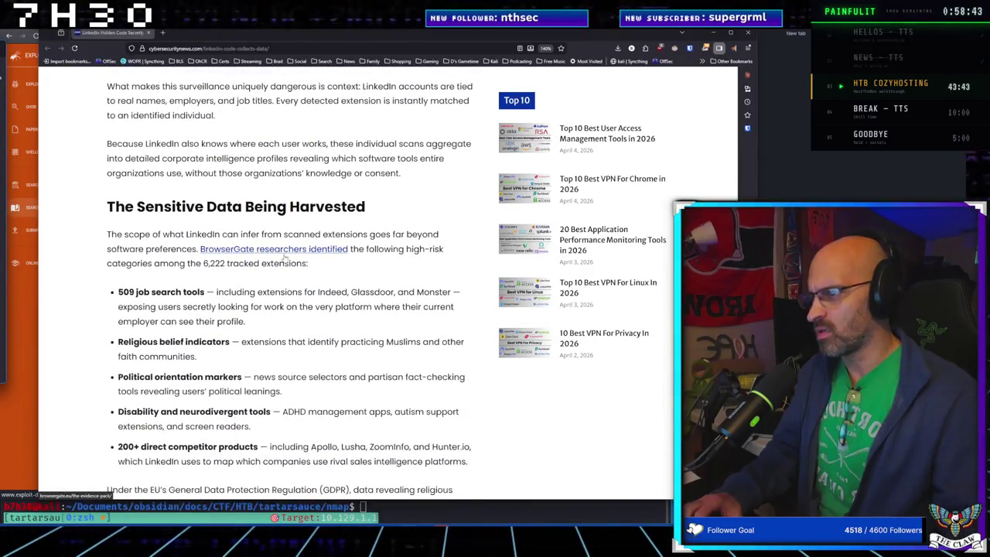
{"action": "left_click", "coordinate": [284, 251]}
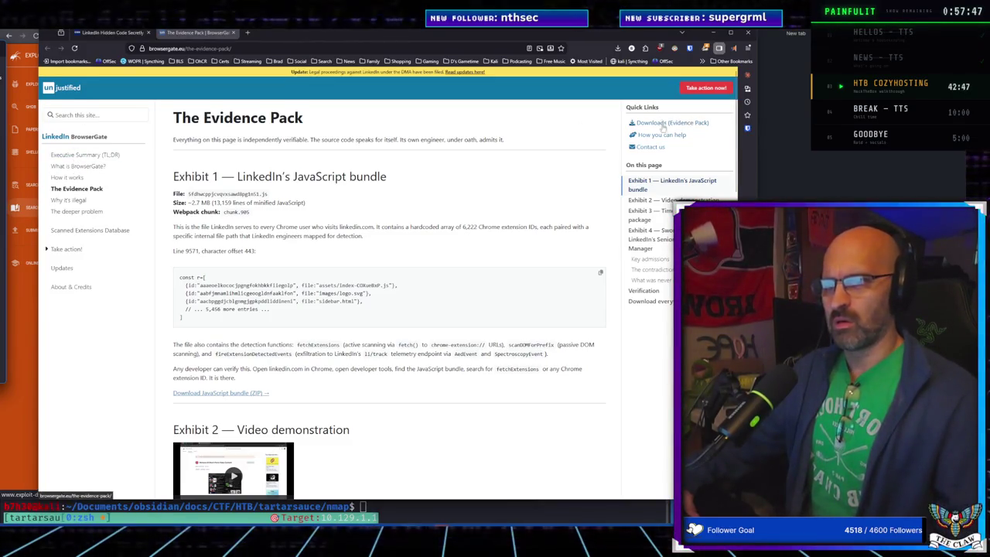
Step: Jump to Exhibit 2 and play its video demonstration full screen
{"action": "left_click", "coordinate": [661, 201]}
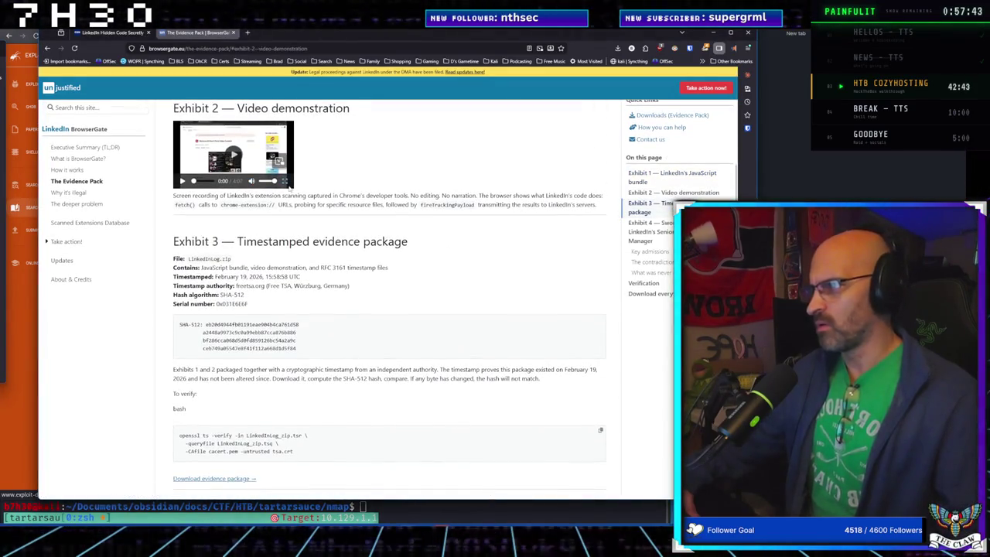
{"action": "double_click", "coordinate": [233, 154]}
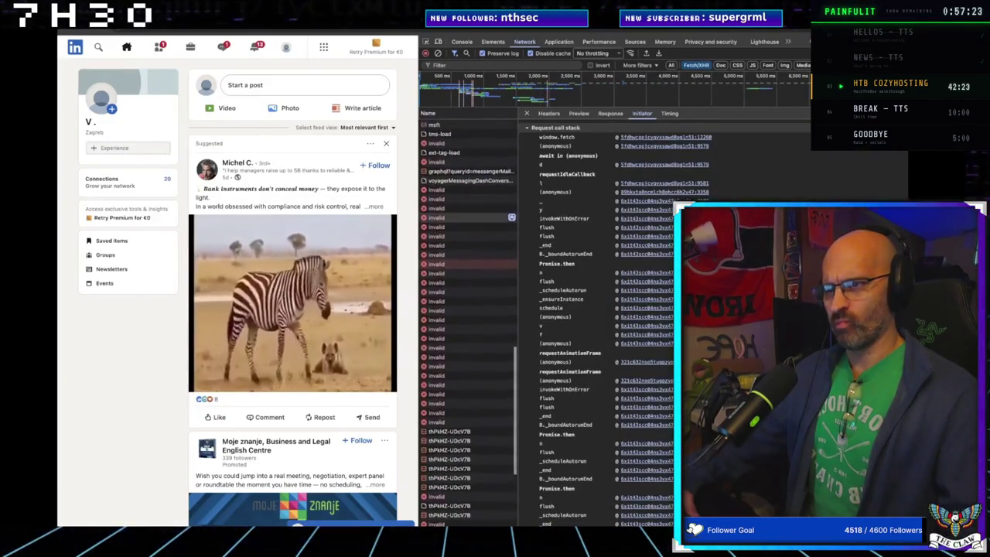
{"action": "left_click", "coordinate": [472, 338]}
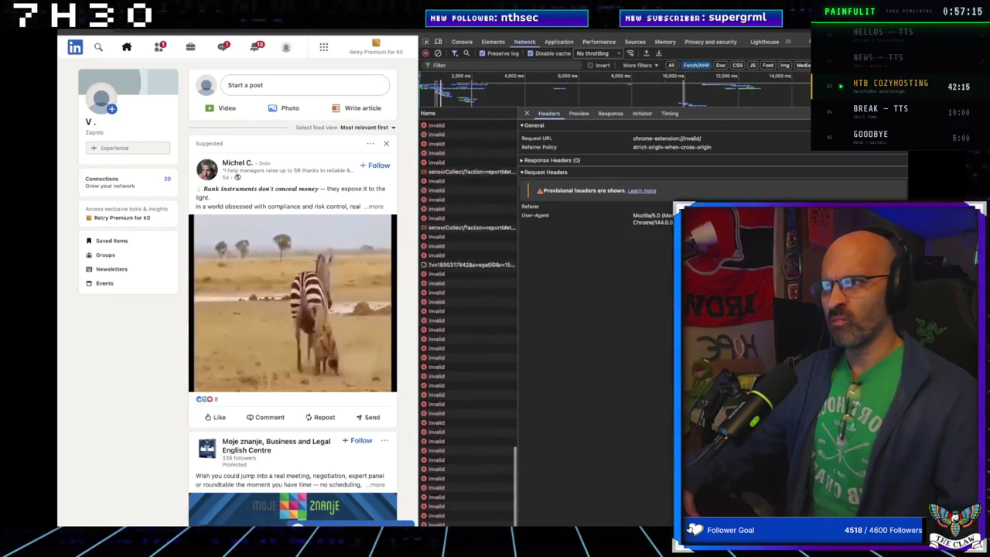
{"action": "left_click", "coordinate": [642, 113]}
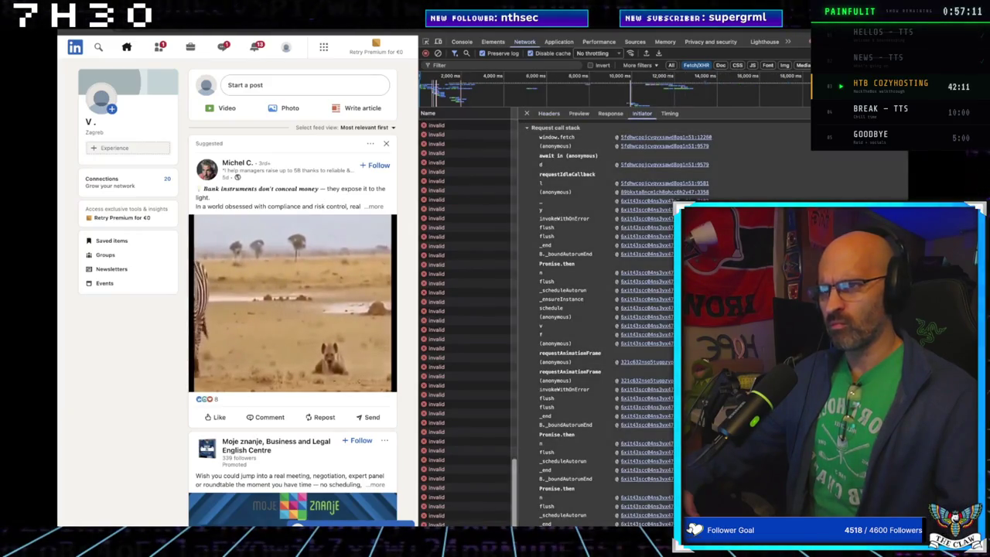
{"action": "left_click", "coordinate": [663, 164]}
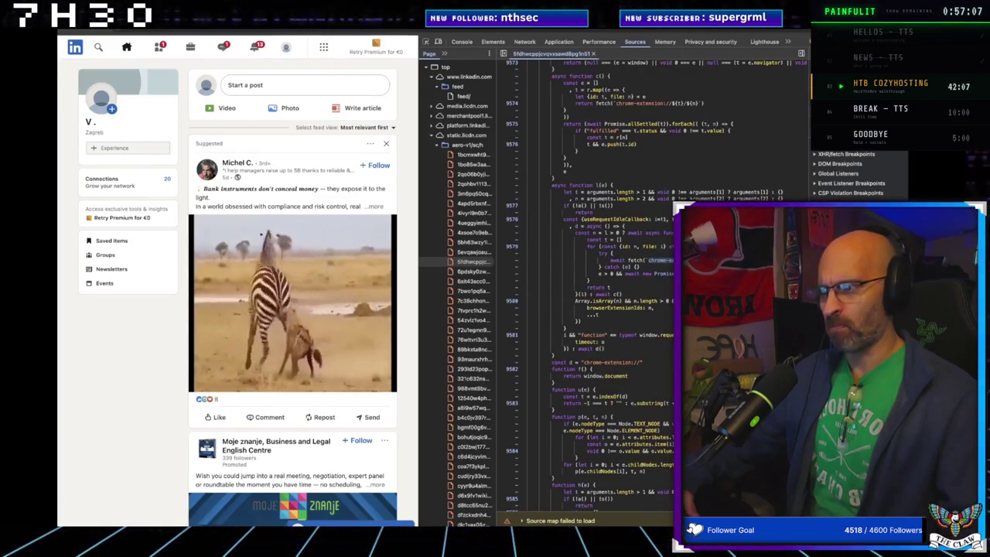
{"action": "scroll", "coordinate": [611, 286], "scroll_direction": "up", "scroll_amount": 5}
{"action": "scroll", "coordinate": [611, 286], "scroll_direction": "up", "scroll_amount": 3}
{"action": "double_click", "coordinate": [618, 199]}
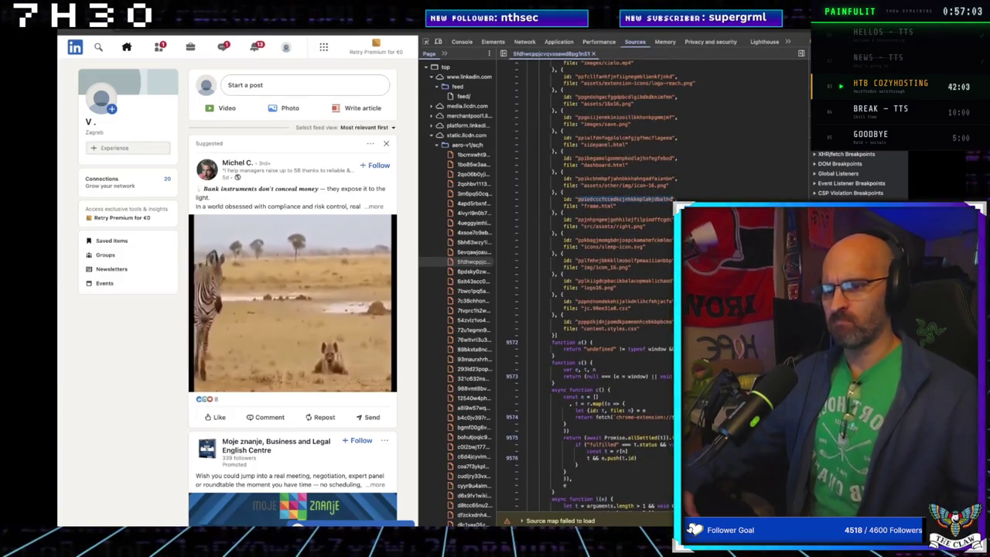
{"action": "key", "text": "ctrl+shift+n"}
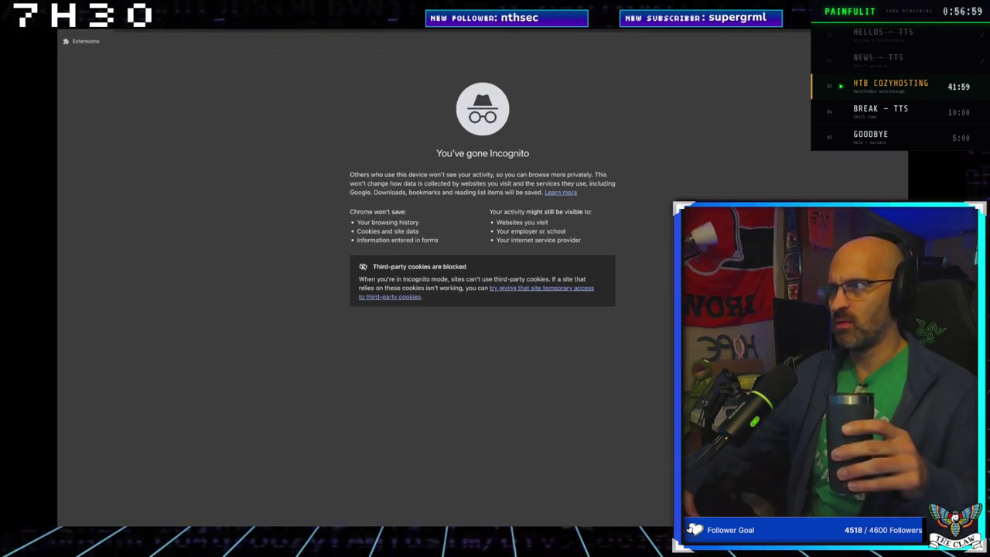
{"action": "key", "text": "Return"}
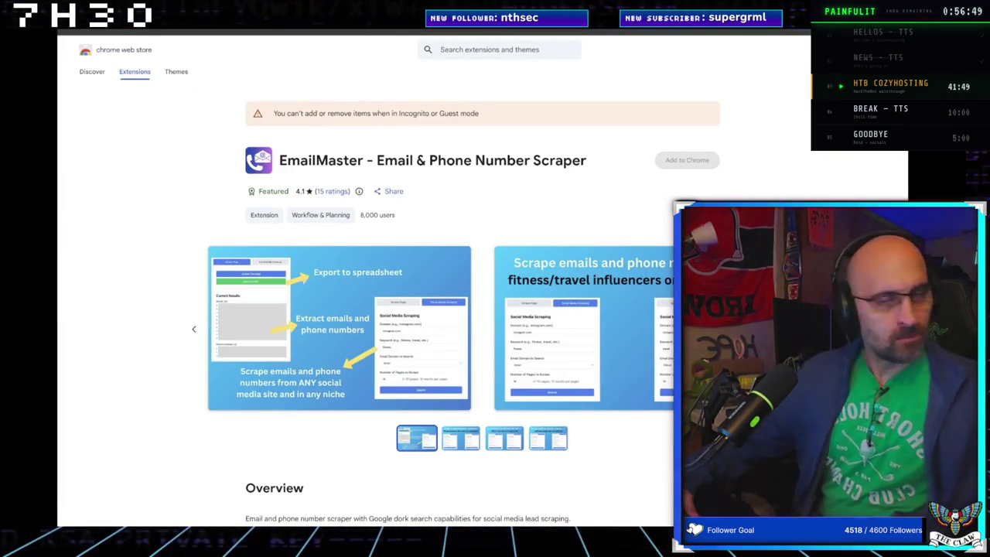
Step: Let the Exhibit 2 demo reach the Chrome Web Store listing, then exit full screen
{"action": "left_click", "coordinate": [464, 50]}
{"action": "key", "text": "alt+Left"}
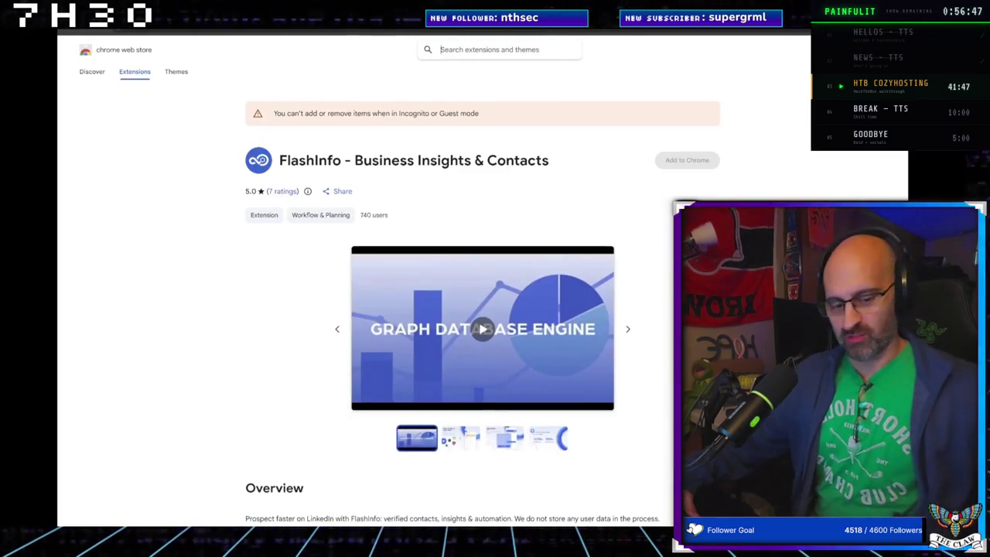
{"action": "key", "text": "alt+Tab"}
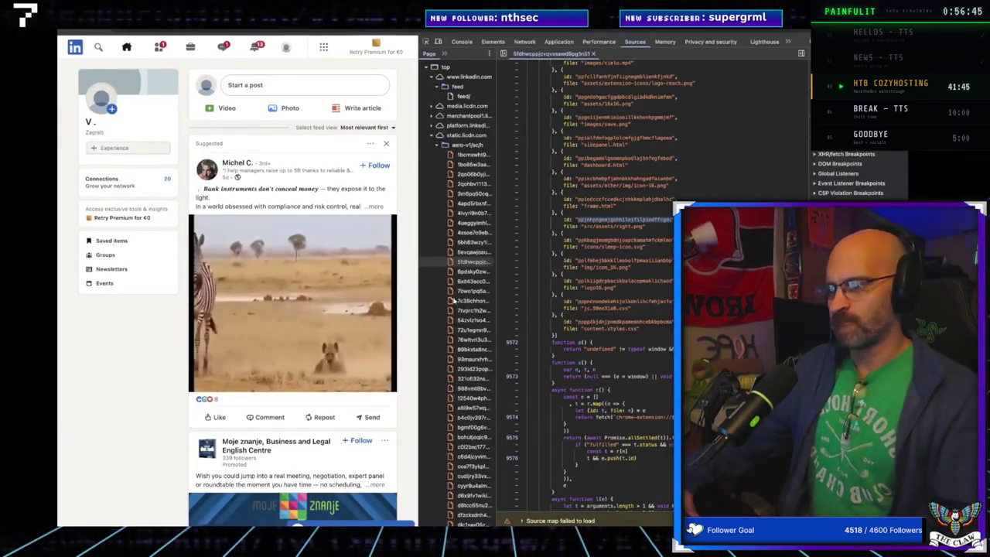
{"action": "key", "text": "alt+Tab"}
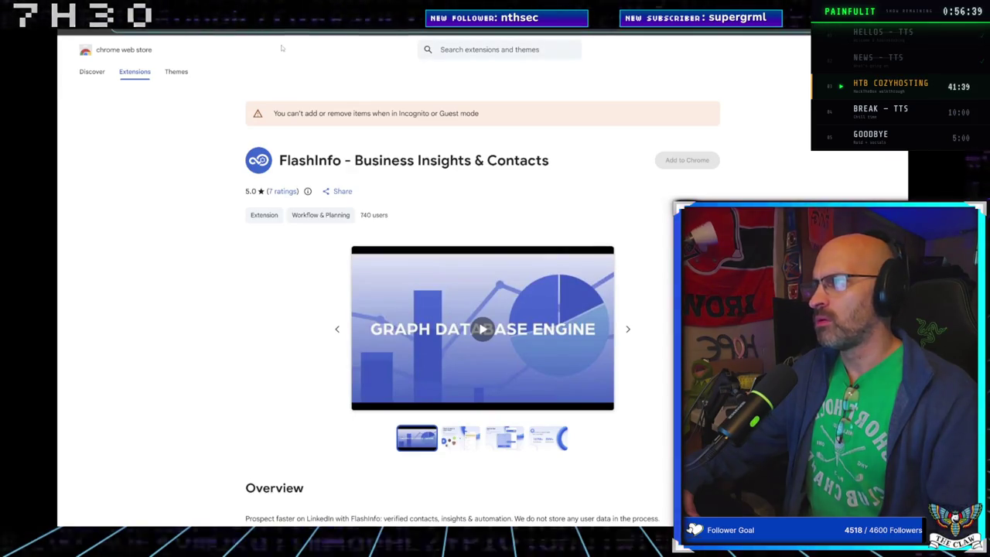
{"action": "key", "text": "F5"}
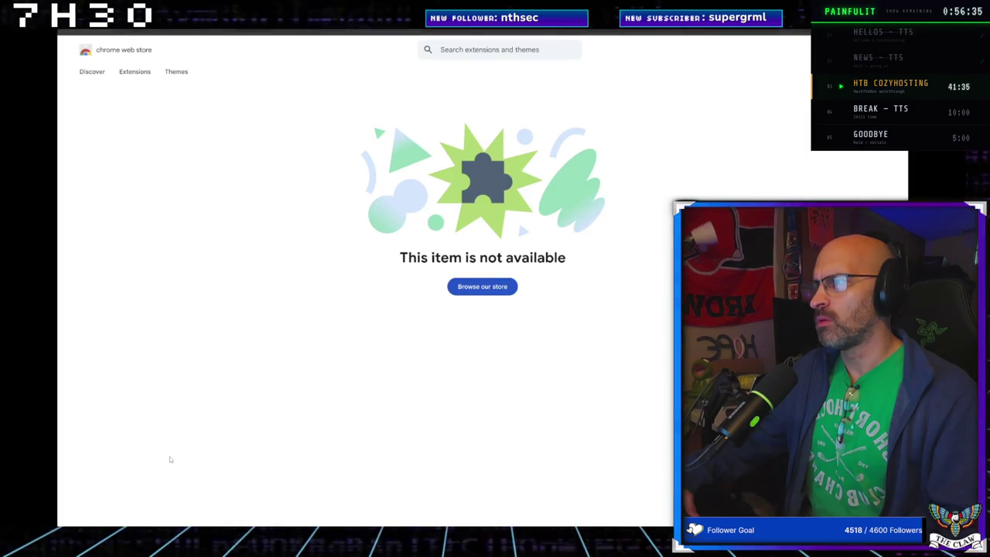
{"action": "key", "text": "alt+Tab"}
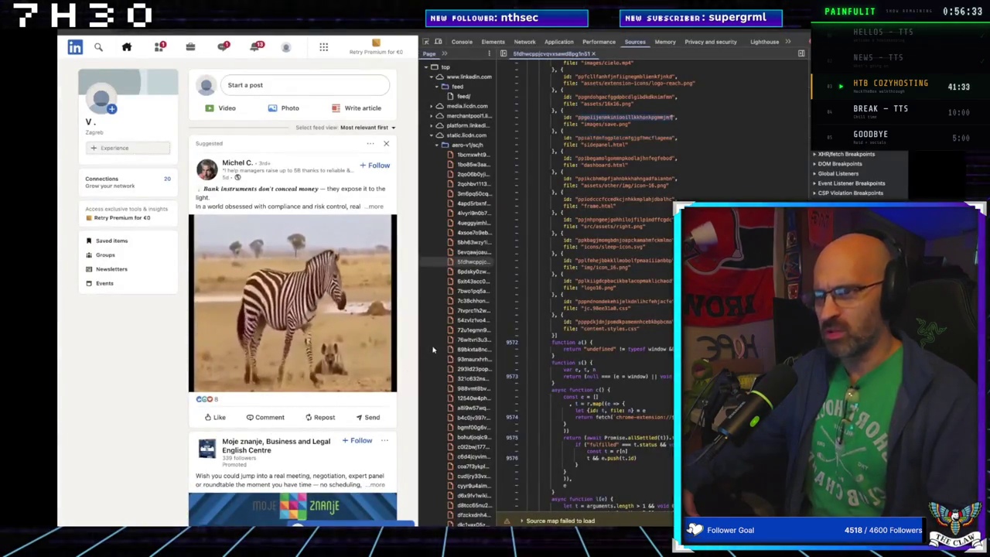
{"action": "key", "text": "alt+Tab"}
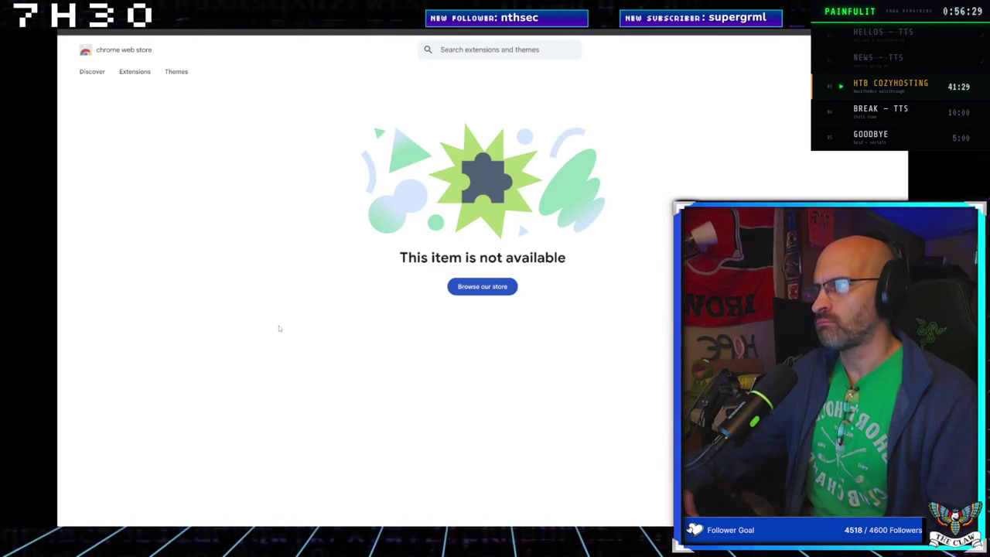
{"action": "key", "text": "F5"}
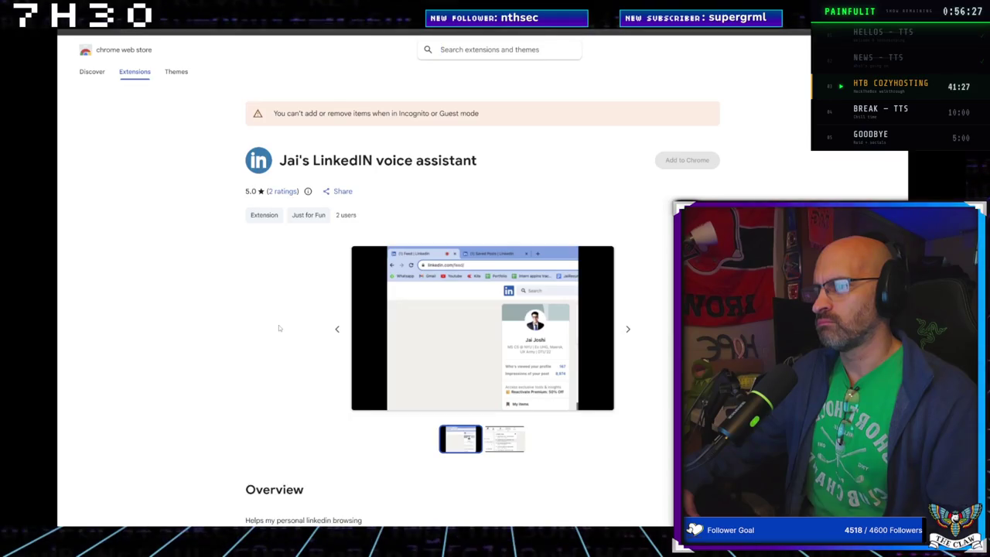
{"action": "key", "text": "alt+Tab"}
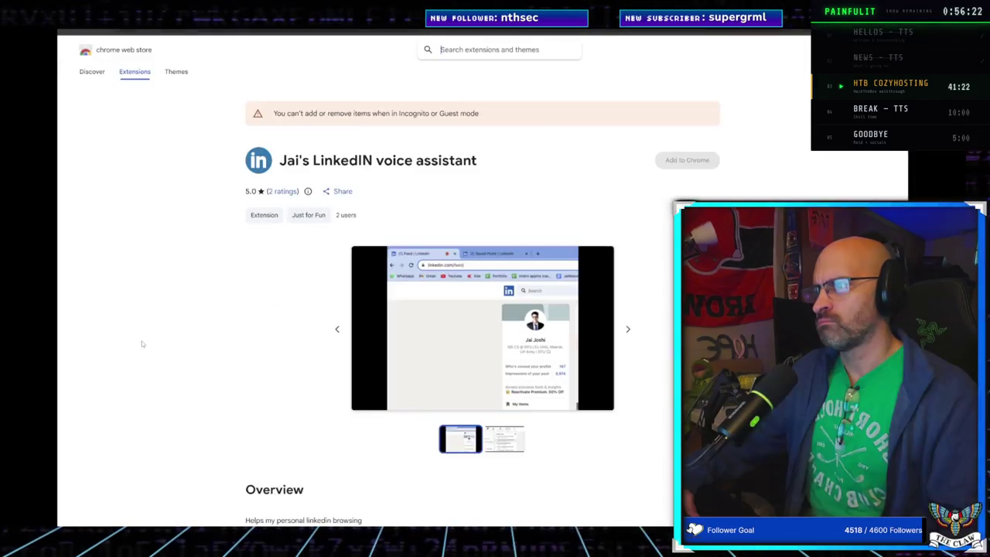
{"action": "key", "text": "alt+Tab"}
{"action": "left_click", "coordinate": [259, 332]}
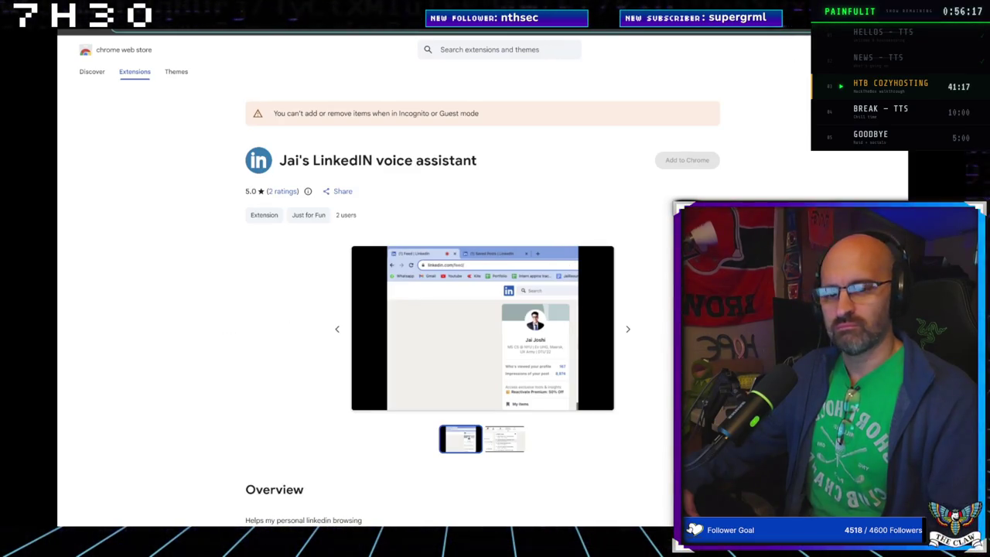
{"action": "key", "text": "alt+Tab"}
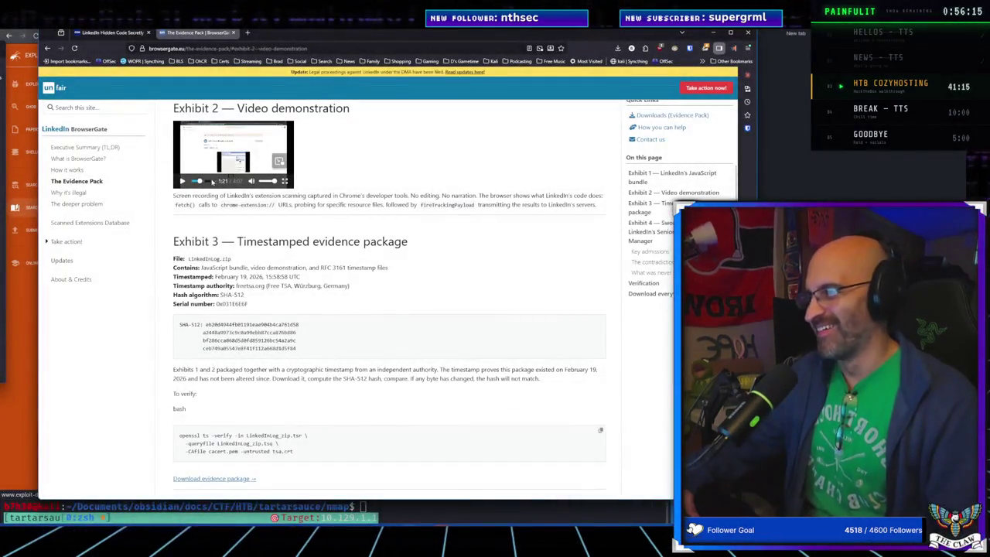
Step: Toggle the Exhibit 2 video's playback and open the 'Why it's illegal' page
{"action": "left_click", "coordinate": [182, 181]}
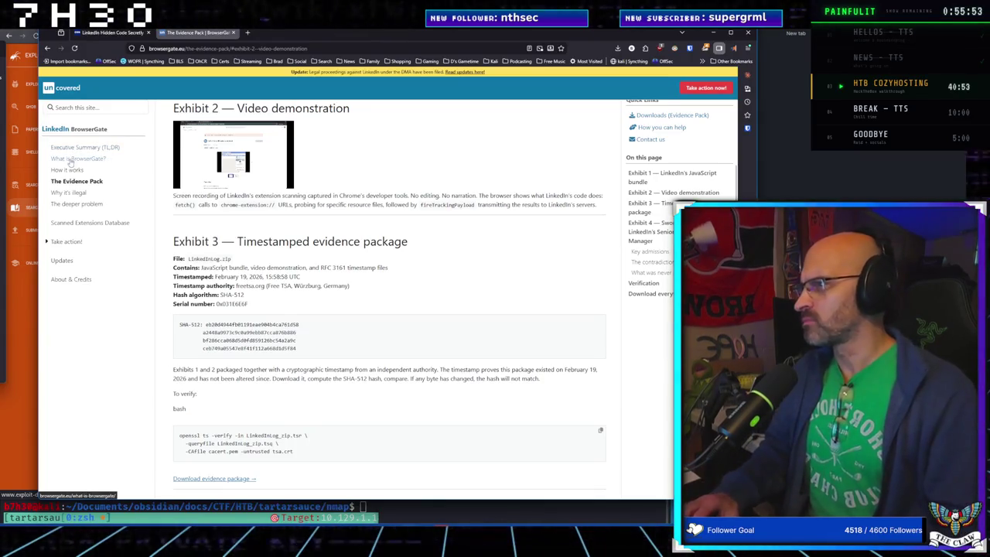
{"action": "left_click", "coordinate": [70, 195]}
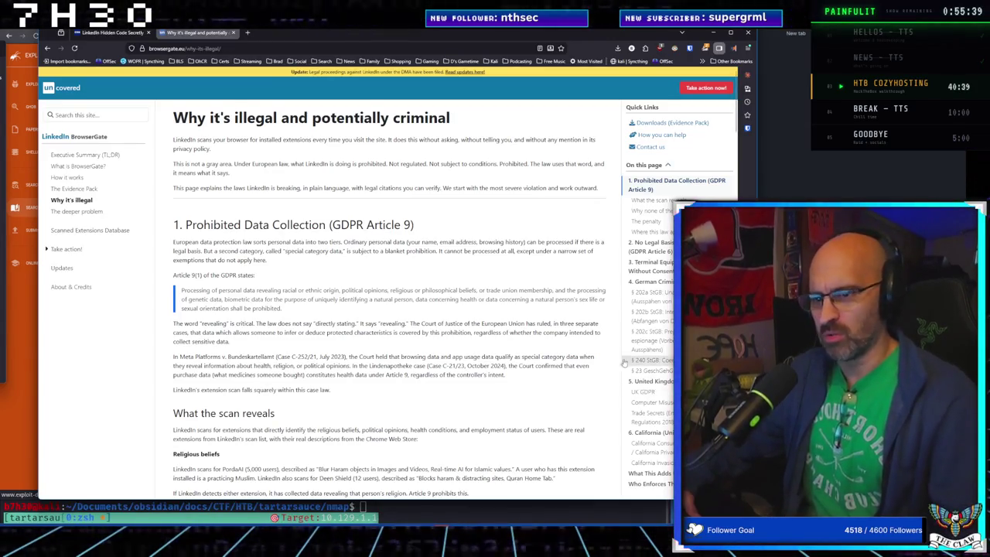
Step: Scroll the illegality page and open 'The deeper problem' page
{"action": "scroll", "coordinate": [670, 405], "scroll_direction": "down", "scroll_amount": 1}
{"action": "scroll", "coordinate": [670, 404], "scroll_direction": "down", "scroll_amount": 1}
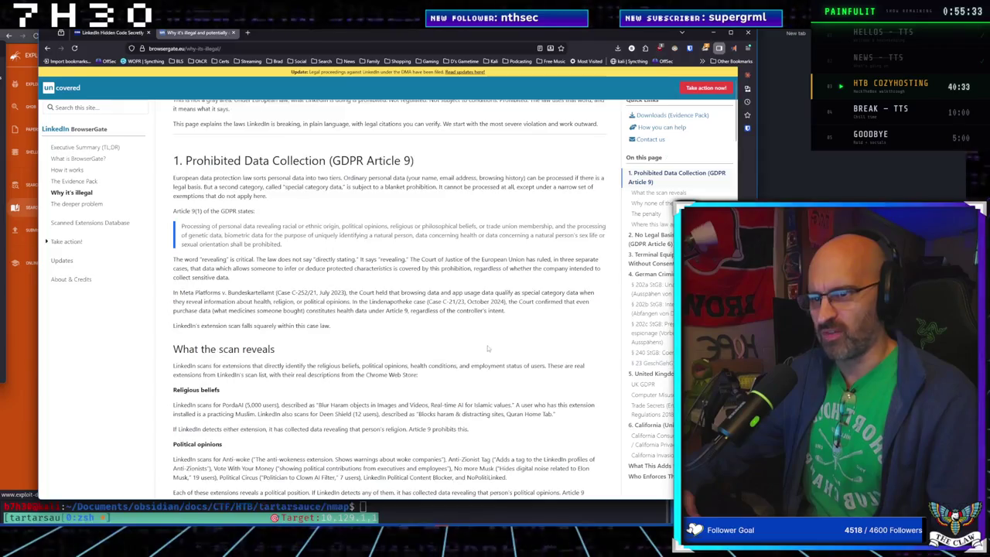
{"action": "scroll", "coordinate": [488, 348], "scroll_direction": "up", "scroll_amount": 2}
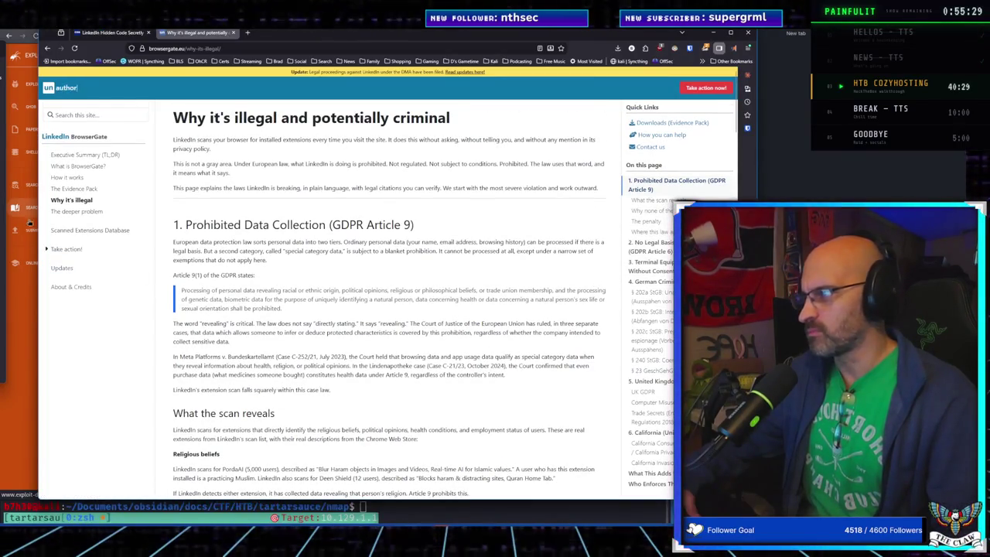
{"action": "left_click", "coordinate": [56, 213]}
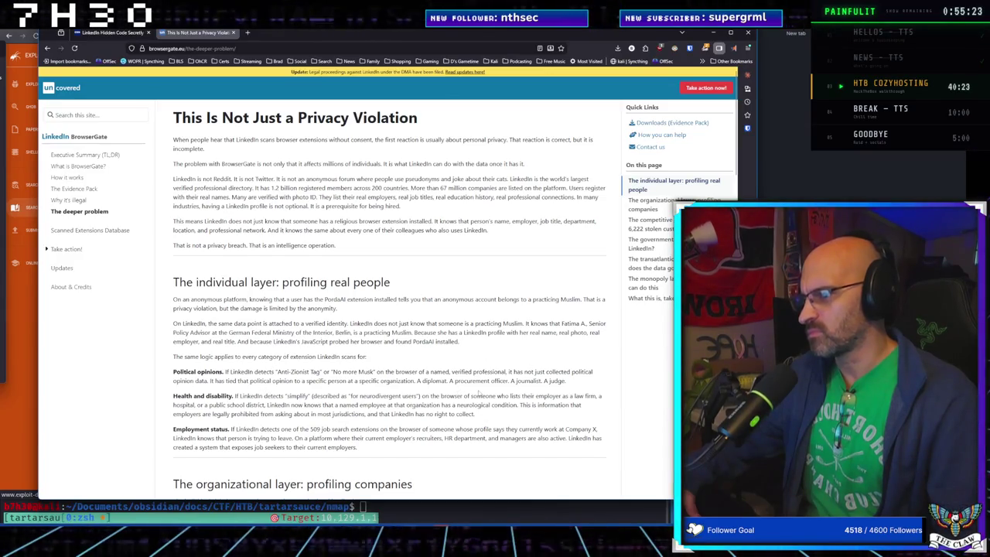
Step: Expand the 'Take action!' sub-pages and open 'Executive Summary (TL;DR)'
{"action": "scroll", "coordinate": [478, 392], "scroll_direction": "down", "scroll_amount": 5}
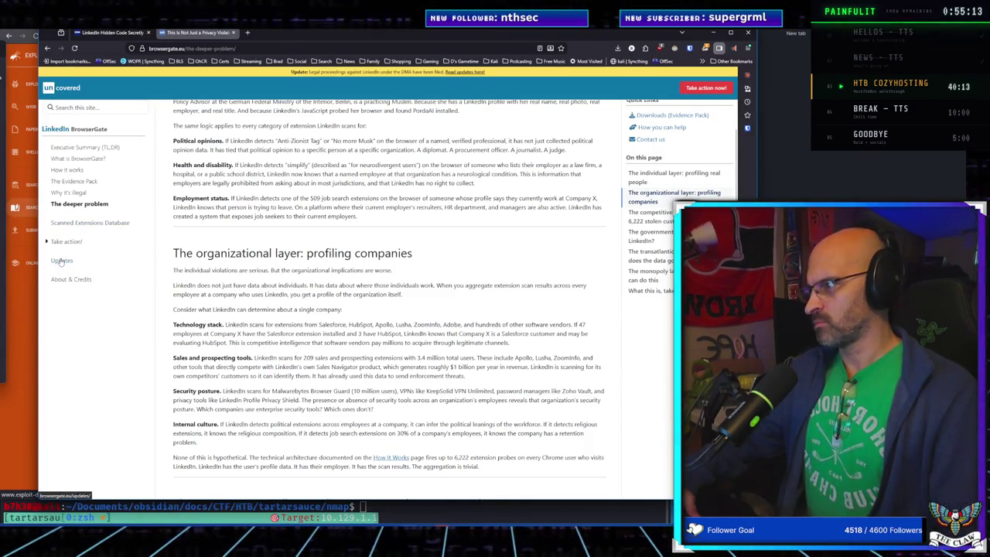
{"action": "left_click", "coordinate": [47, 241]}
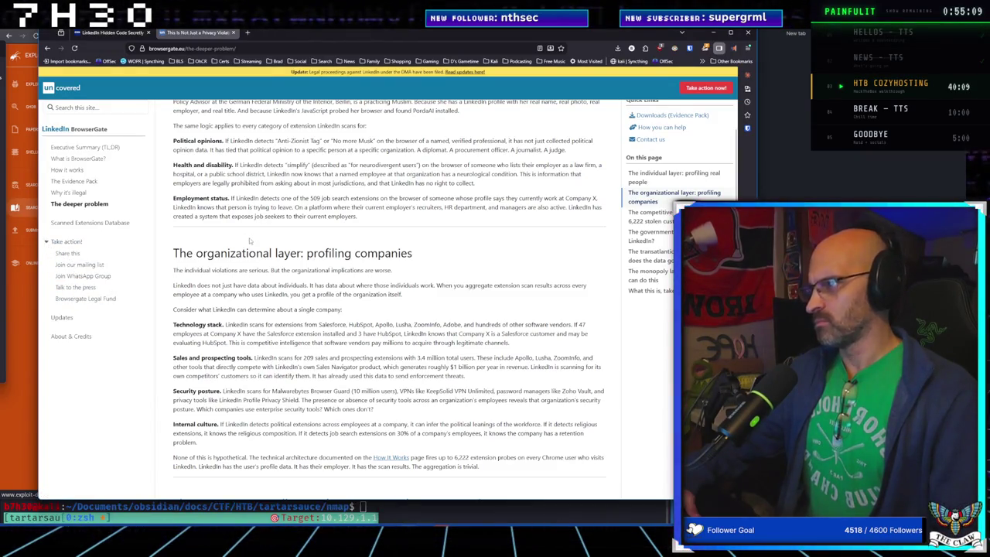
{"action": "scroll", "coordinate": [102, 186], "scroll_direction": "up", "scroll_amount": 2}
{"action": "left_click", "coordinate": [76, 147]}
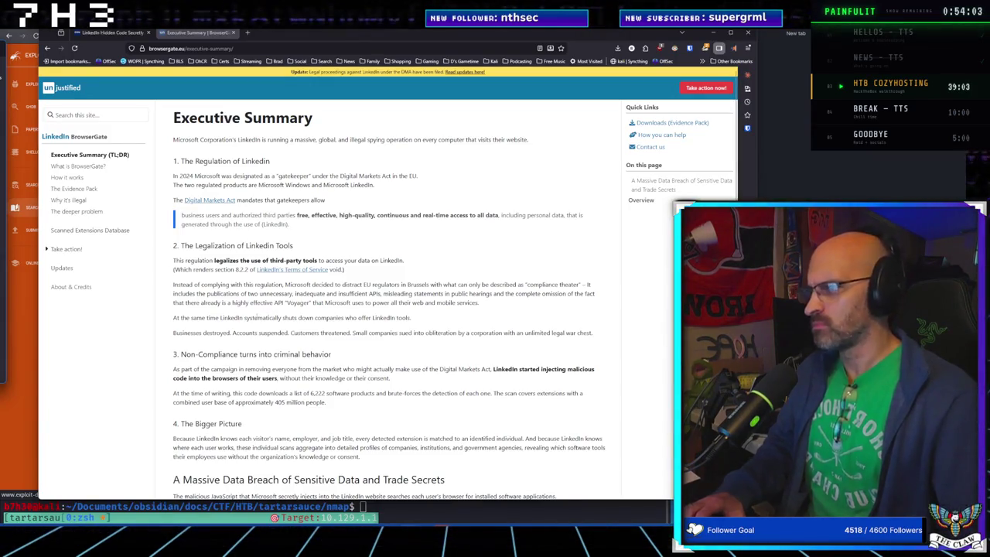
Step: Zoom the Executive Summary to 130%, read further down, and switch to the Kali desktop
{"action": "key", "text": "ctrl+plus"}
{"action": "key", "text": "ctrl+plus"}
{"action": "key", "text": "ctrl+plus"}
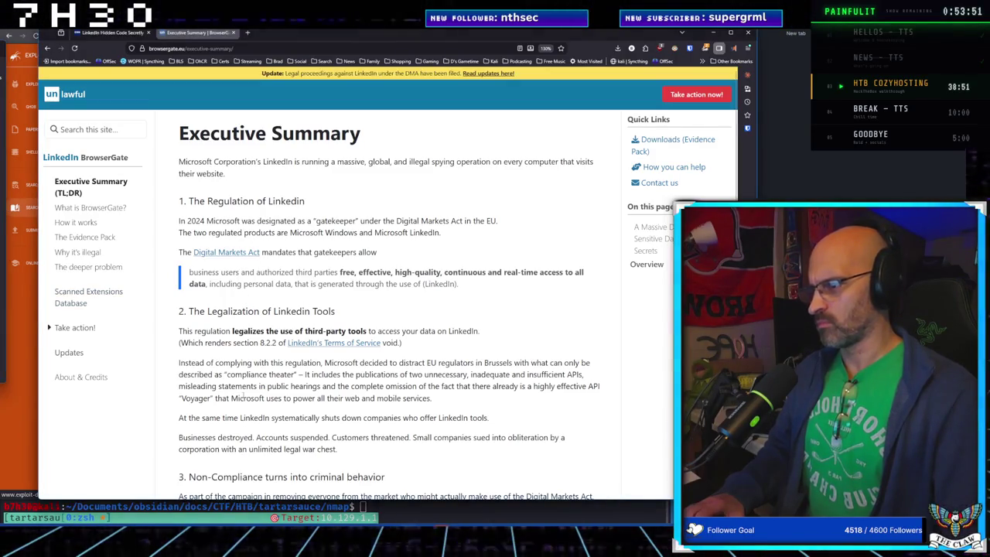
{"action": "scroll", "coordinate": [243, 395], "scroll_direction": "down", "scroll_amount": 2}
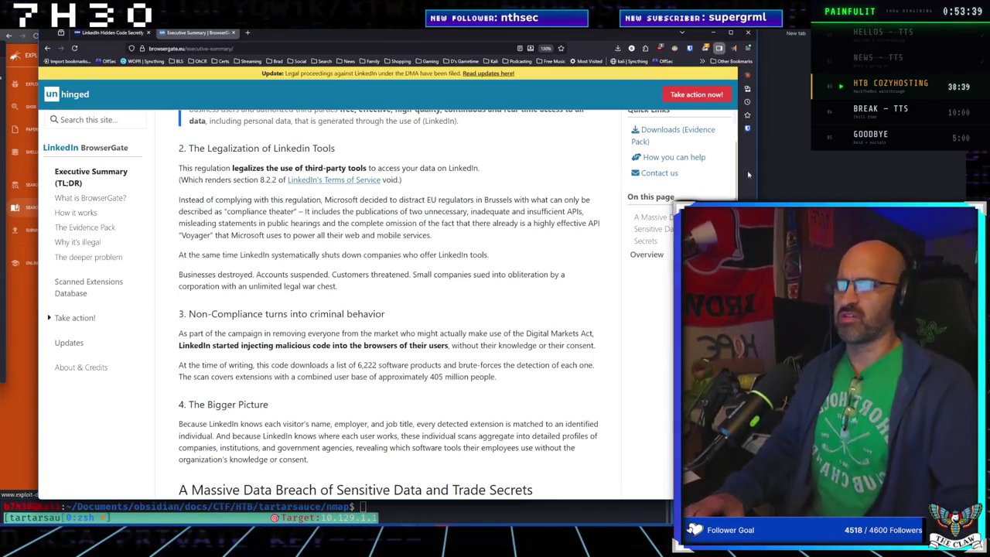
{"action": "key", "text": "alt+Tab"}
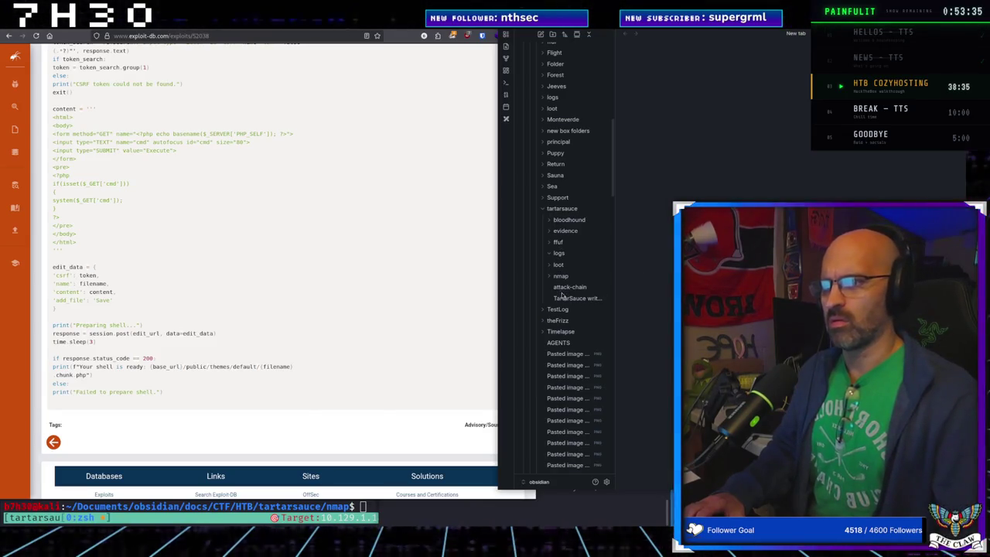
Step: Open the 'TartarSauce writeup' note in Obsidian and bring the Claude Code terminal forward
{"action": "left_click", "coordinate": [564, 297]}
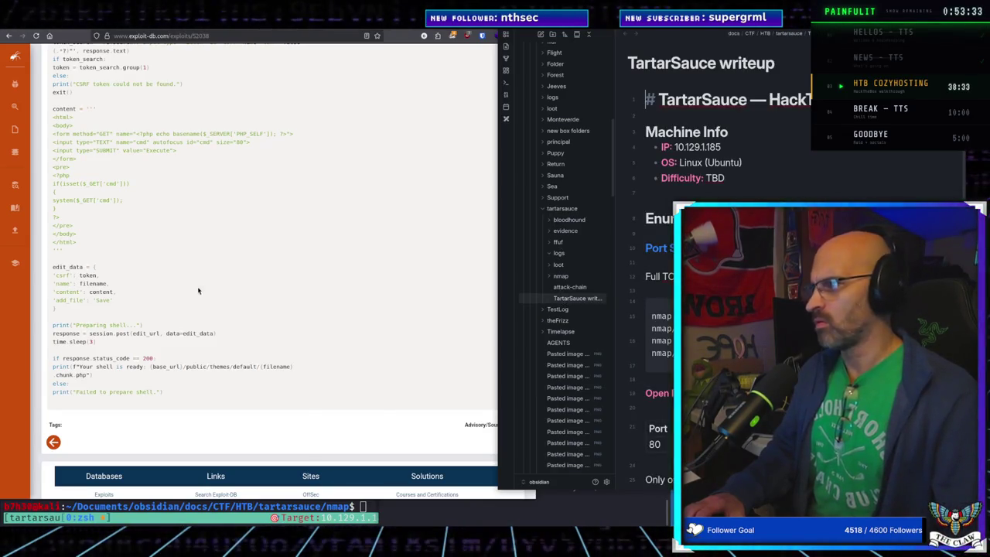
{"action": "key", "text": "alt+Tab"}
{"action": "key", "text": "alt+Tab"}
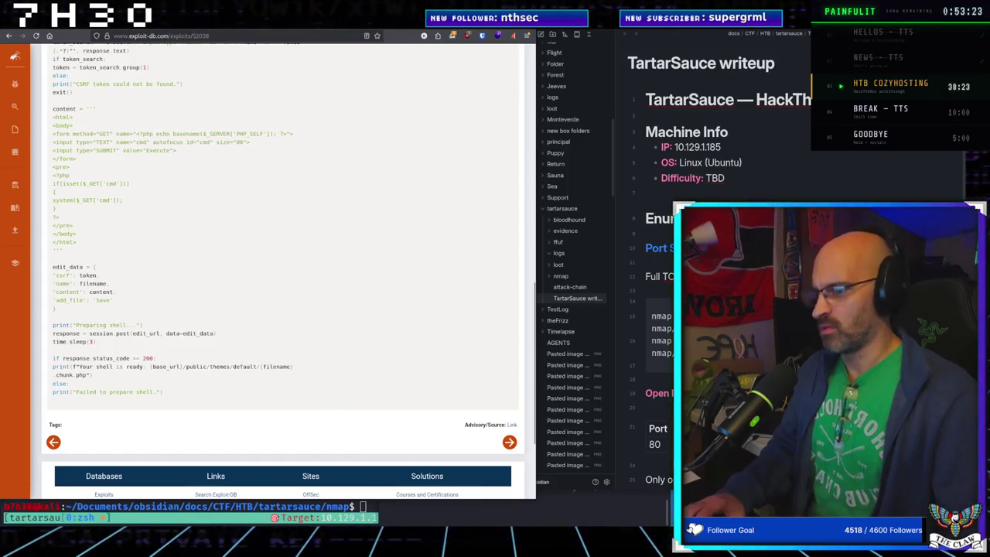
{"action": "key", "text": "alt+Tab"}
{"action": "scroll", "coordinate": [526, 364], "scroll_direction": "up", "scroll_amount": 5}
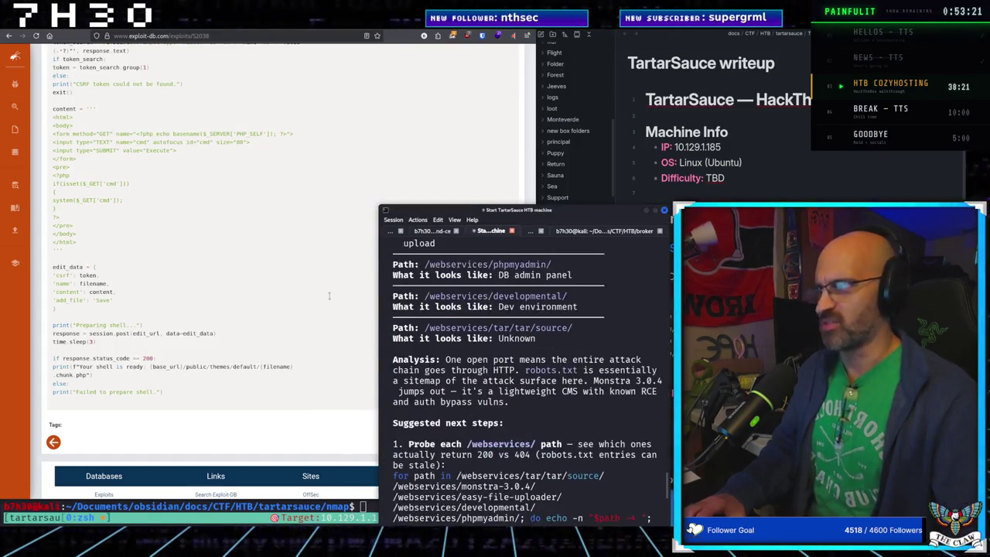
Step: Read Claude's 'Writeup updated' reply on the robots.txt paths down to its curl and ffuf commands
{"action": "left_click", "coordinate": [243, 123]}
{"action": "scroll", "coordinate": [242, 128], "scroll_direction": "up", "scroll_amount": 10}
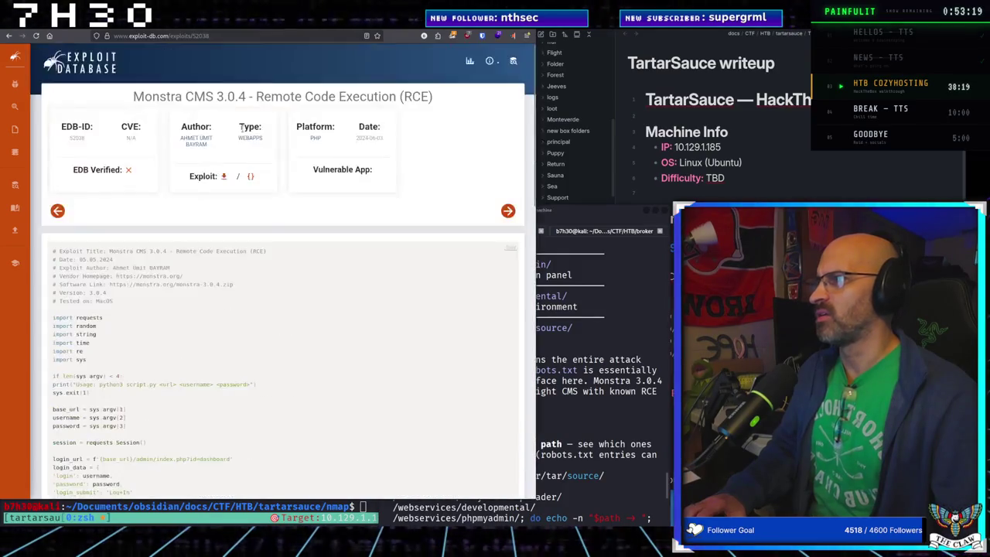
{"action": "left_click", "coordinate": [578, 475]}
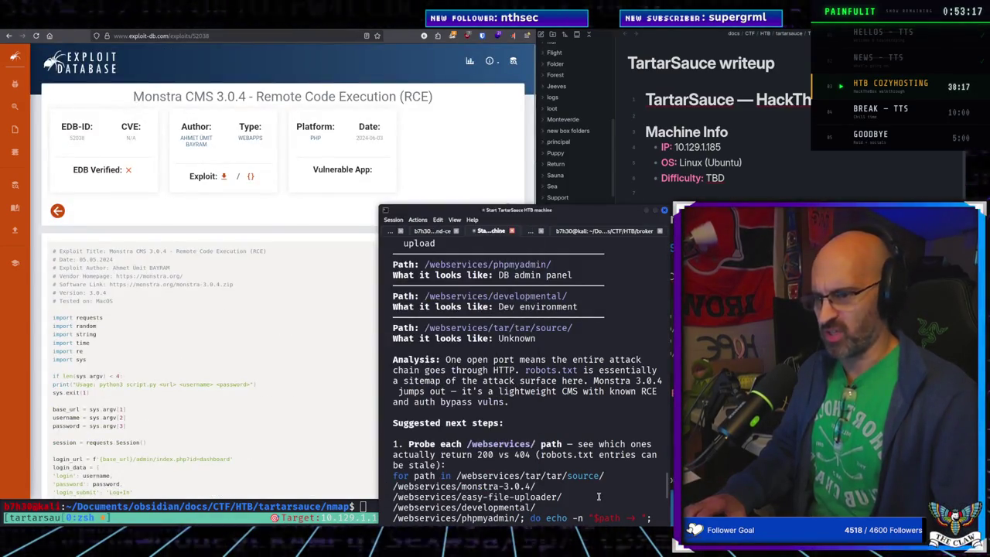
{"action": "scroll", "coordinate": [507, 429], "scroll_direction": "up", "scroll_amount": 5}
{"action": "scroll", "coordinate": [507, 429], "scroll_direction": "up", "scroll_amount": 2}
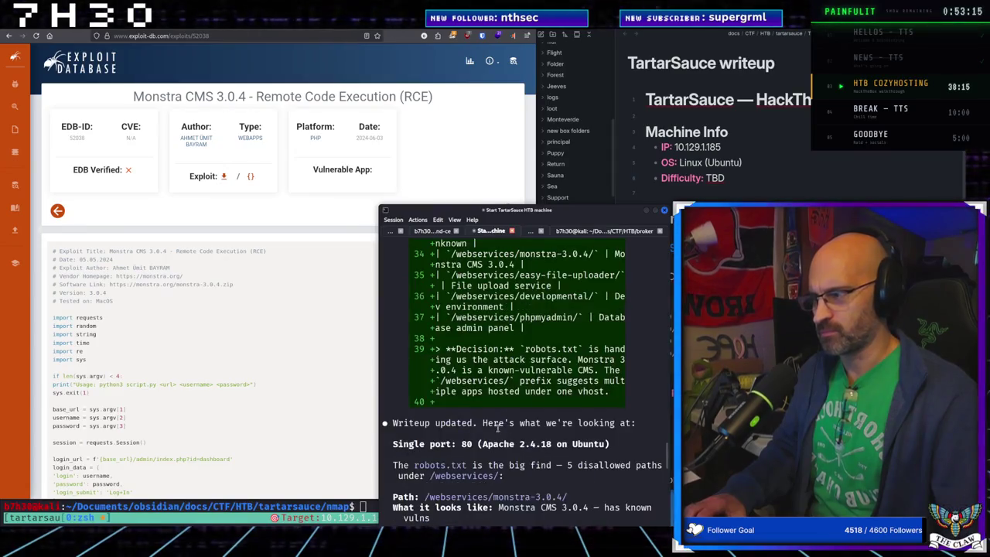
{"action": "mouse_move", "coordinate": [14, 155]}
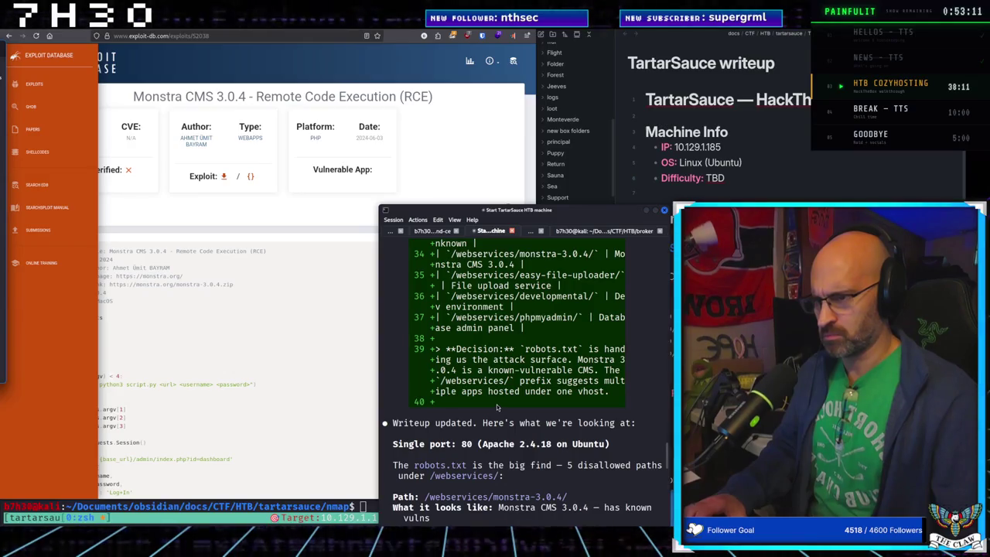
{"action": "scroll", "coordinate": [501, 425], "scroll_direction": "down", "scroll_amount": 3}
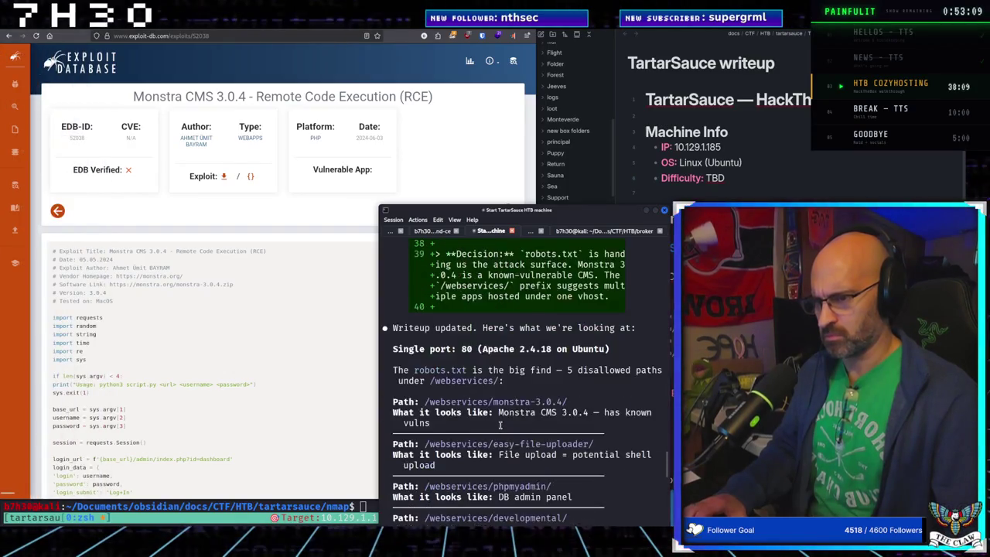
{"action": "scroll", "coordinate": [501, 424], "scroll_direction": "down", "scroll_amount": 2}
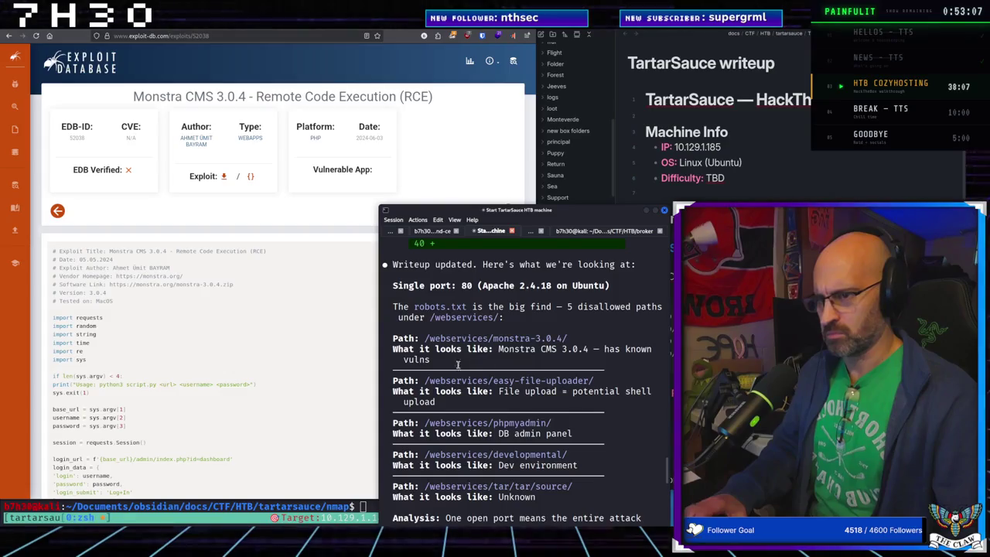
{"action": "scroll", "coordinate": [437, 389], "scroll_direction": "down", "scroll_amount": 3}
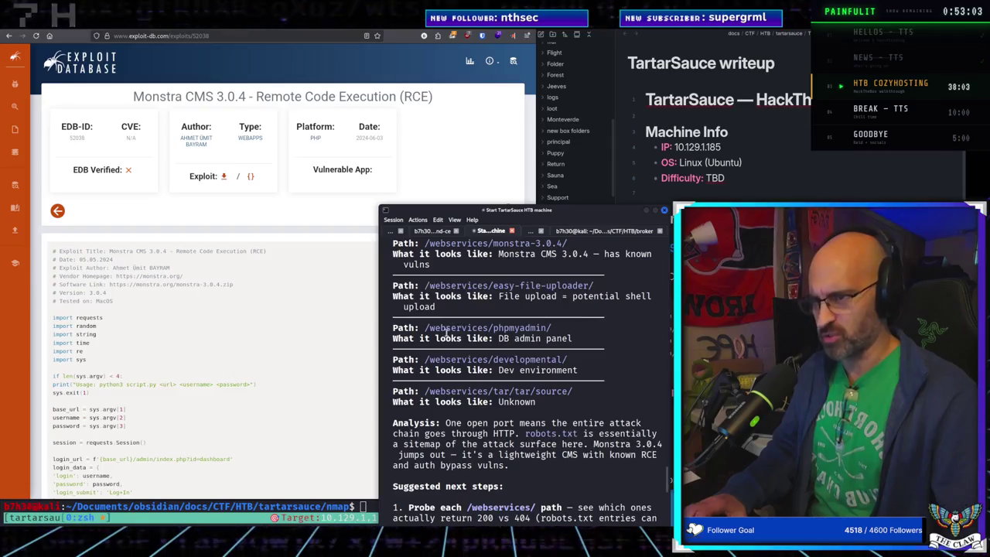
{"action": "scroll", "coordinate": [447, 355], "scroll_direction": "down", "scroll_amount": 2}
{"action": "scroll", "coordinate": [403, 347], "scroll_direction": "down", "scroll_amount": 4}
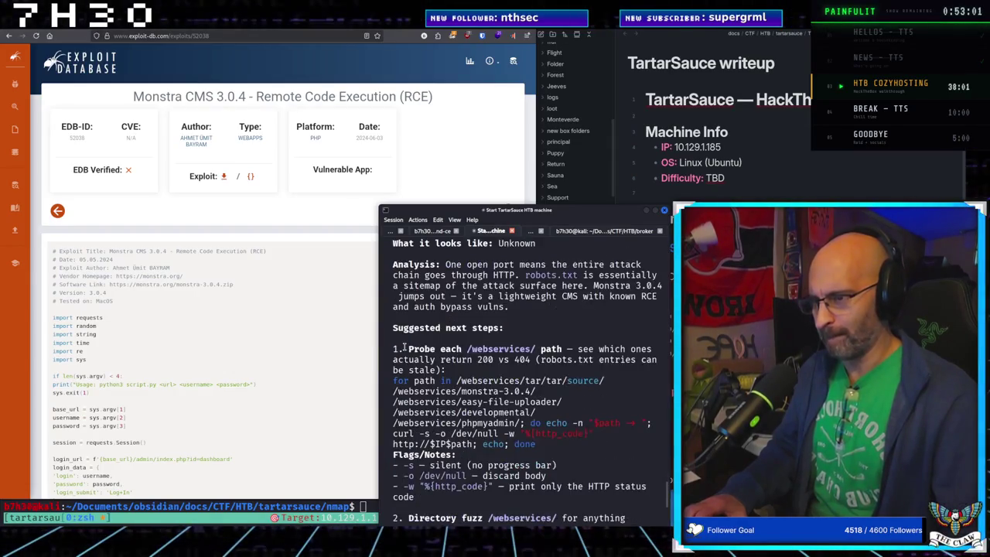
{"action": "scroll", "coordinate": [403, 347], "scroll_direction": "down", "scroll_amount": 2}
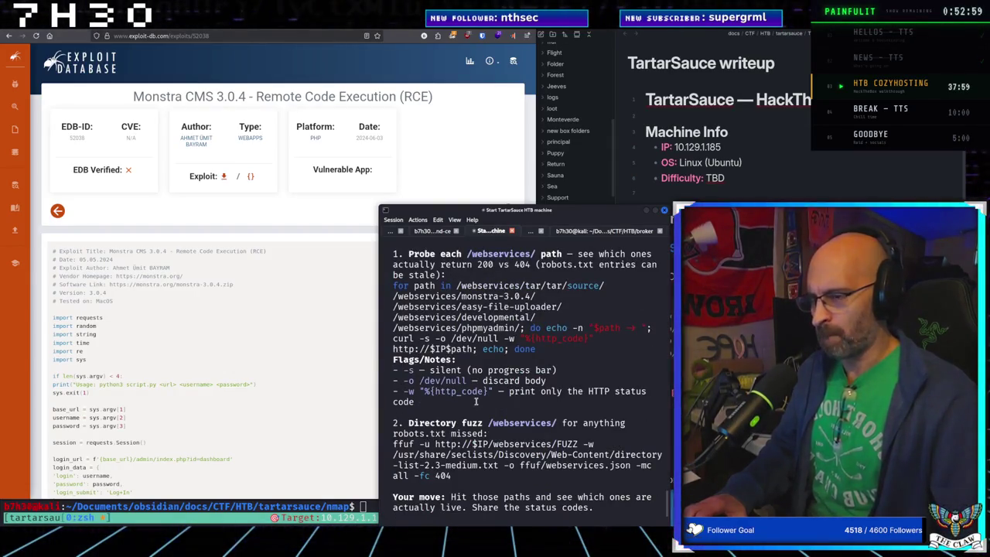
{"action": "scroll", "coordinate": [510, 399], "scroll_direction": "down", "scroll_amount": 3}
{"action": "scroll", "coordinate": [519, 408], "scroll_direction": "up", "scroll_amount": 2}
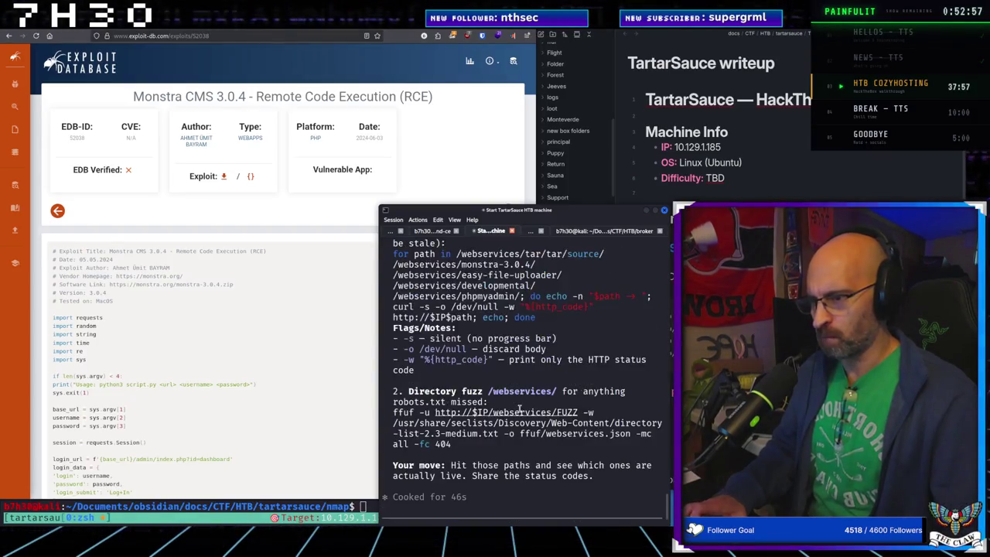
Step: Bring the TartarSauce writeup in Obsidian forward, showing its Open Ports table
{"action": "left_click", "coordinate": [348, 428]}
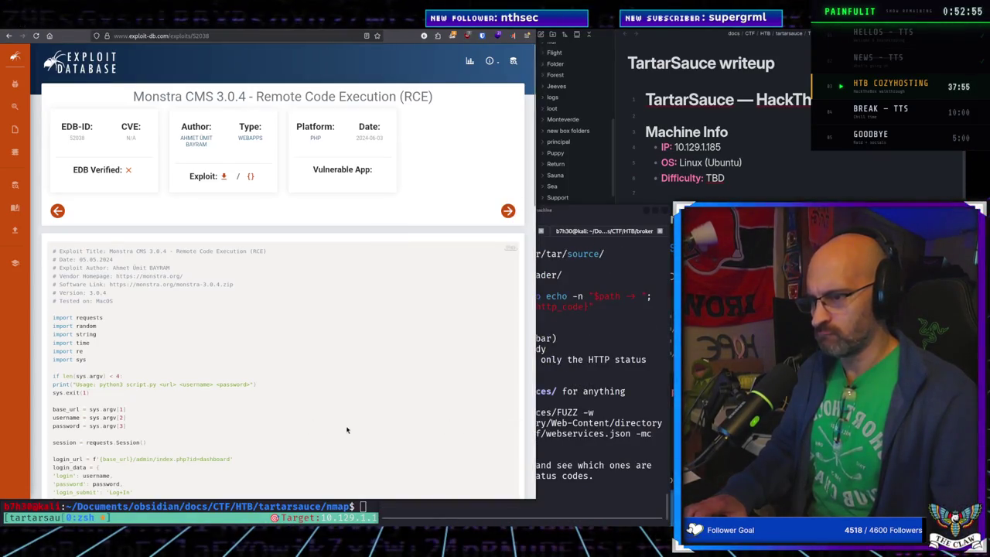
{"action": "key", "text": "alt+Tab"}
{"action": "scroll", "coordinate": [727, 154], "scroll_direction": "down", "scroll_amount": 5}
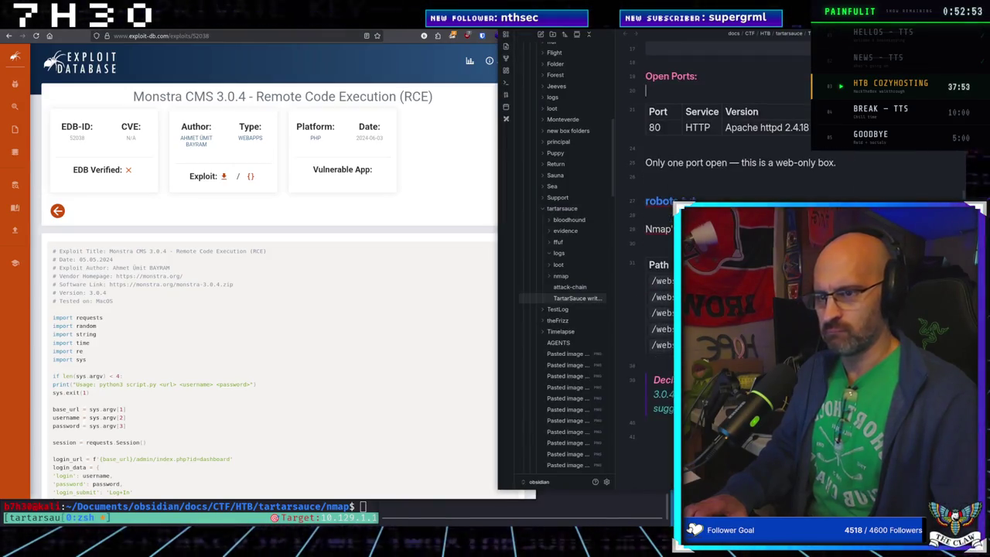
Step: Scroll the writeup to the robots.txt table, then return to the BrowserGate Executive Summary
{"action": "scroll", "coordinate": [727, 232], "scroll_direction": "down", "scroll_amount": 1}
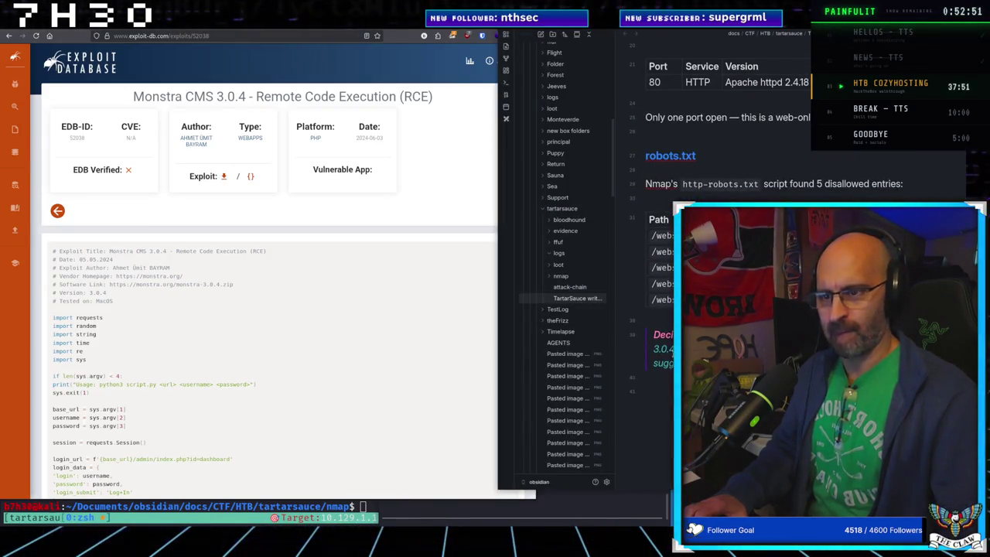
{"action": "left_click", "coordinate": [406, 414]}
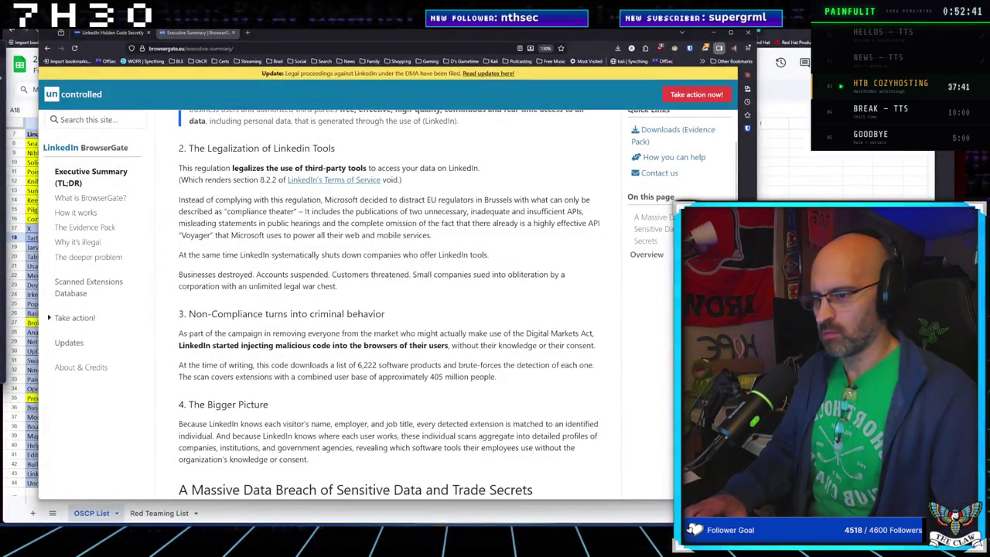
Step: Glance at the PriceHound remote desktop, then return to the local desktop
{"action": "mouse_move", "coordinate": [508, 534]}
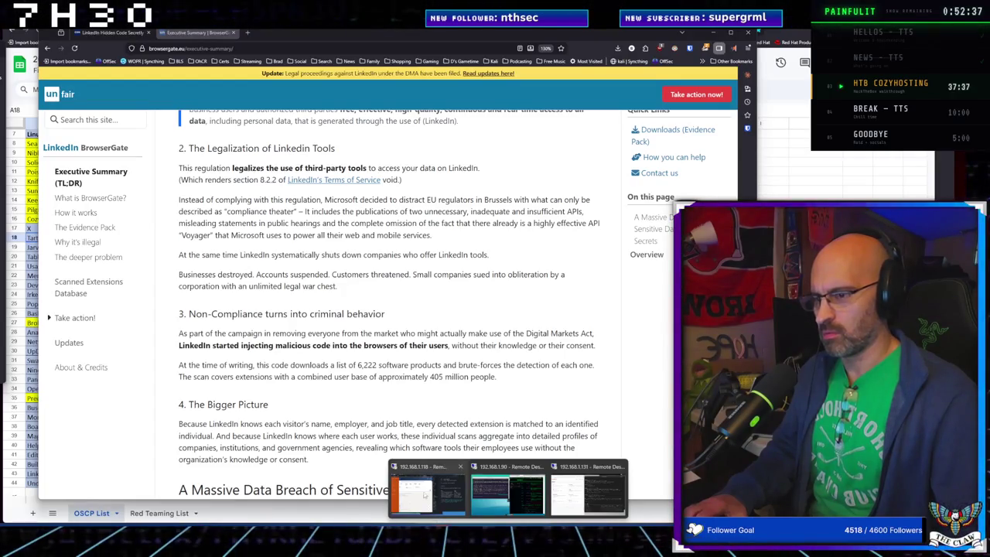
{"action": "mouse_move", "coordinate": [424, 495]}
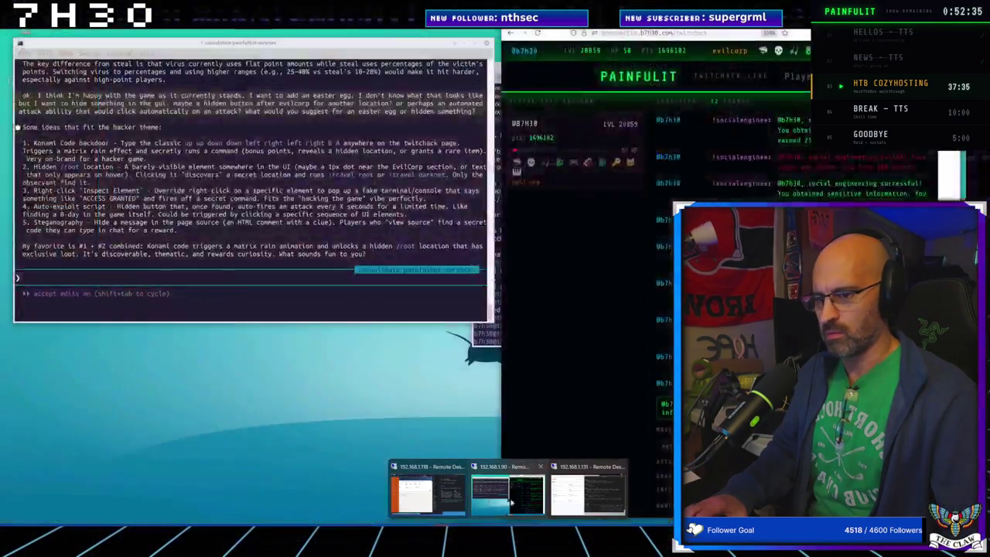
{"action": "mouse_move", "coordinate": [579, 503]}
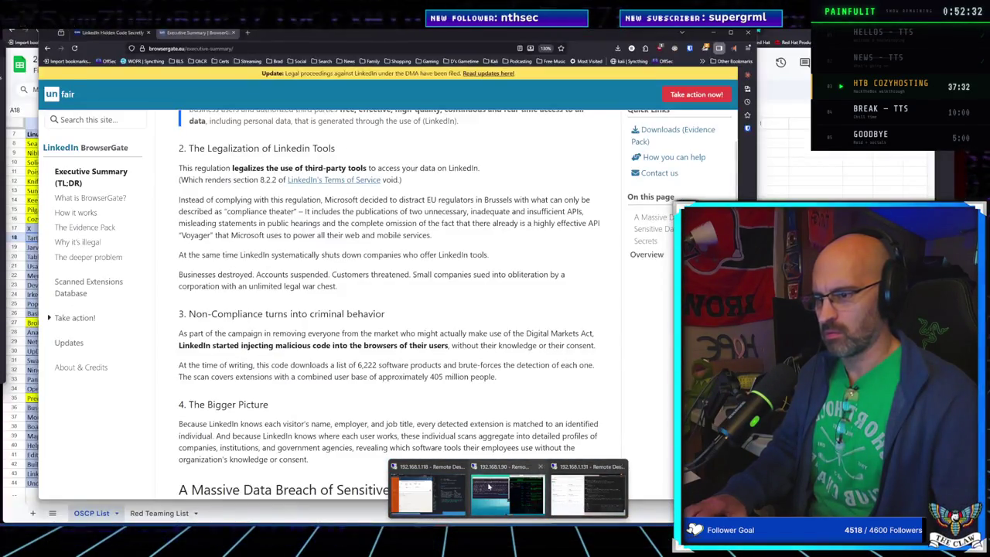
{"action": "mouse_move", "coordinate": [522, 492]}
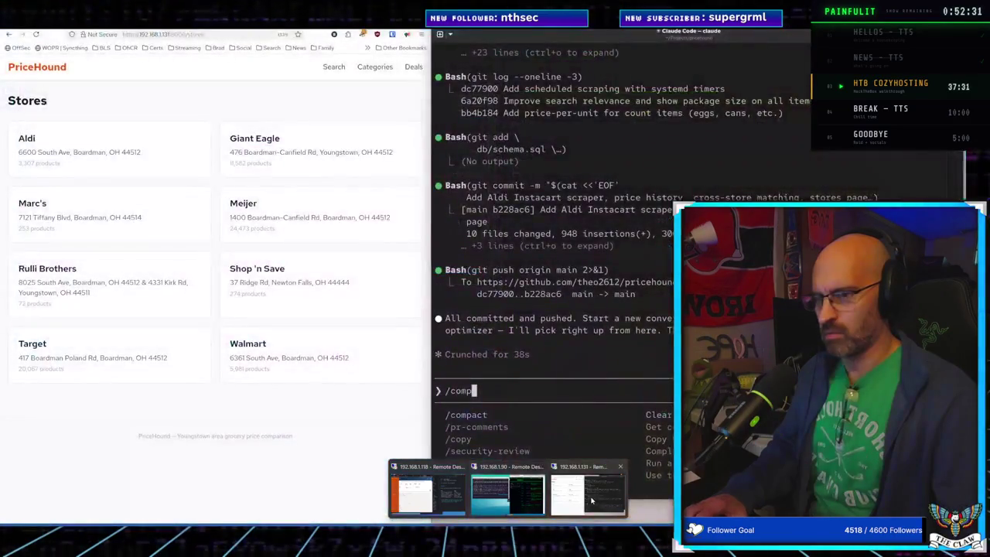
{"action": "left_click", "coordinate": [591, 501]}
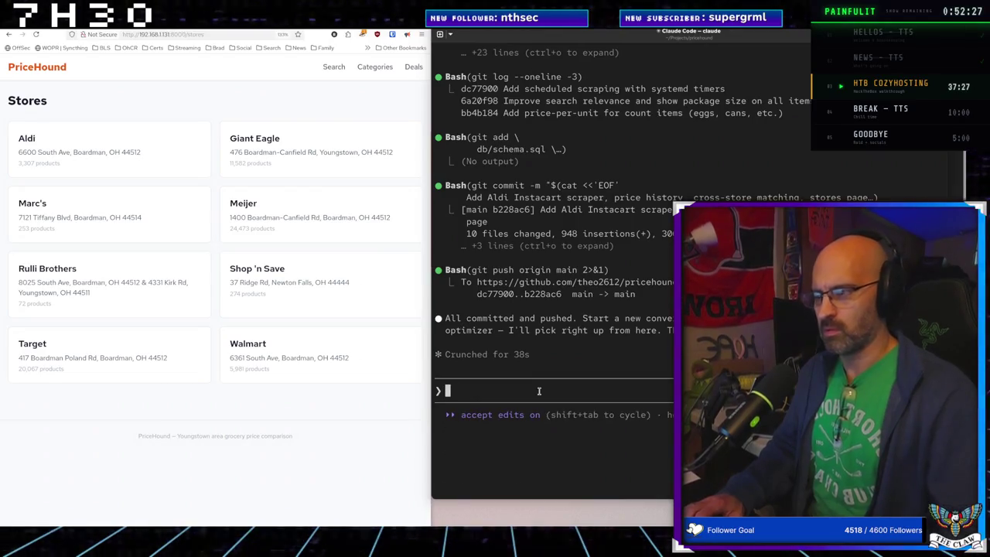
{"action": "key", "text": "super+2"}
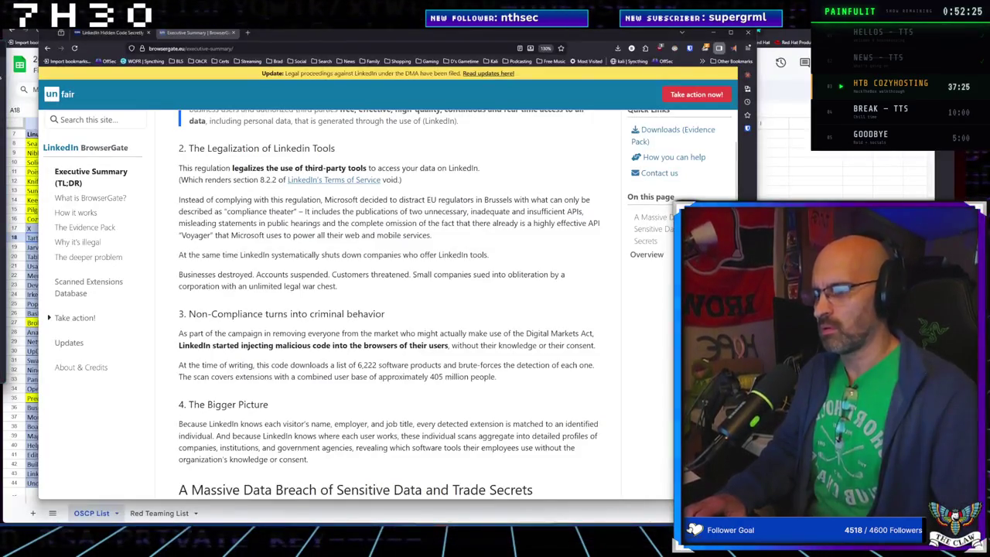
Step: Switch to the 192.168.1.90 remote desktop and reload its PAINFULIT game page
{"action": "mouse_move", "coordinate": [507, 539]}
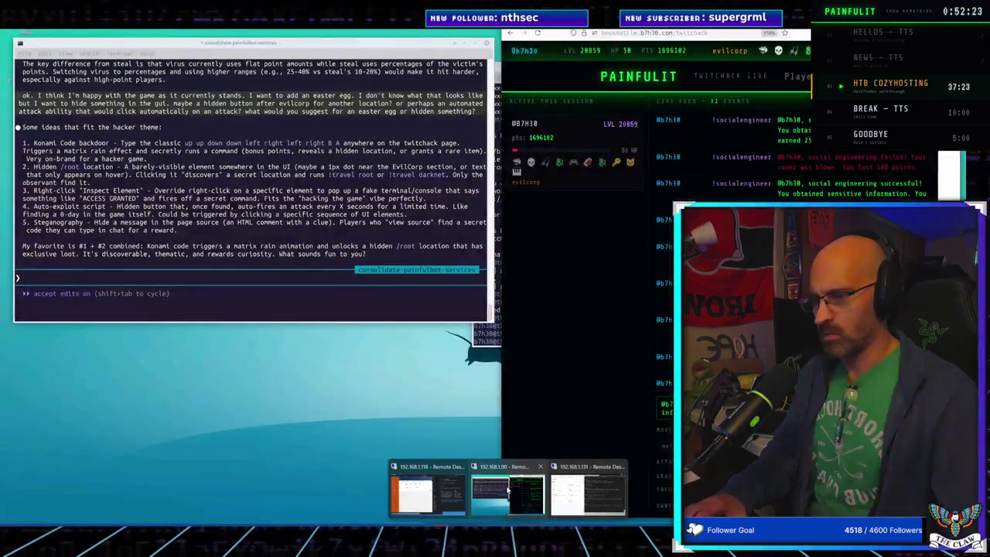
{"action": "left_click", "coordinate": [508, 489]}
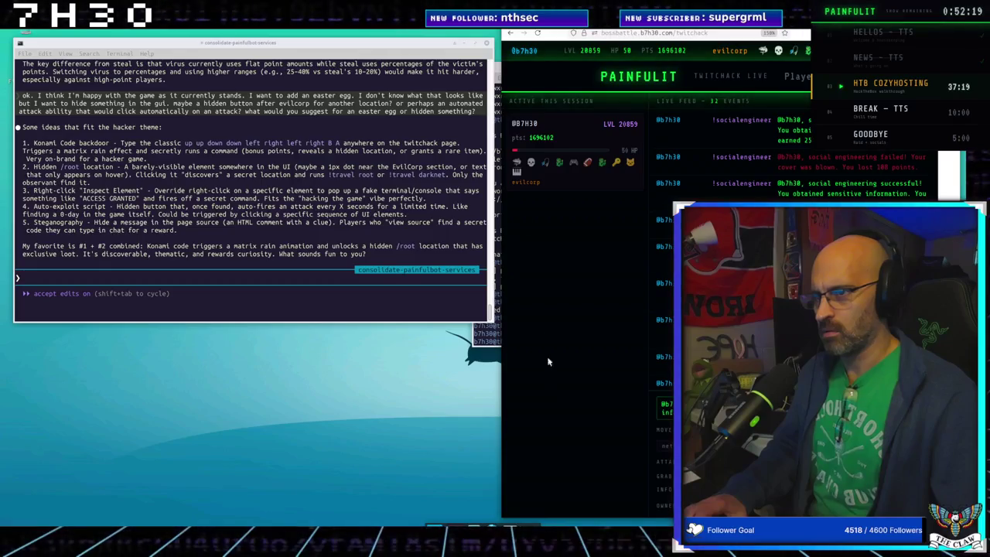
{"action": "left_click", "coordinate": [538, 35]}
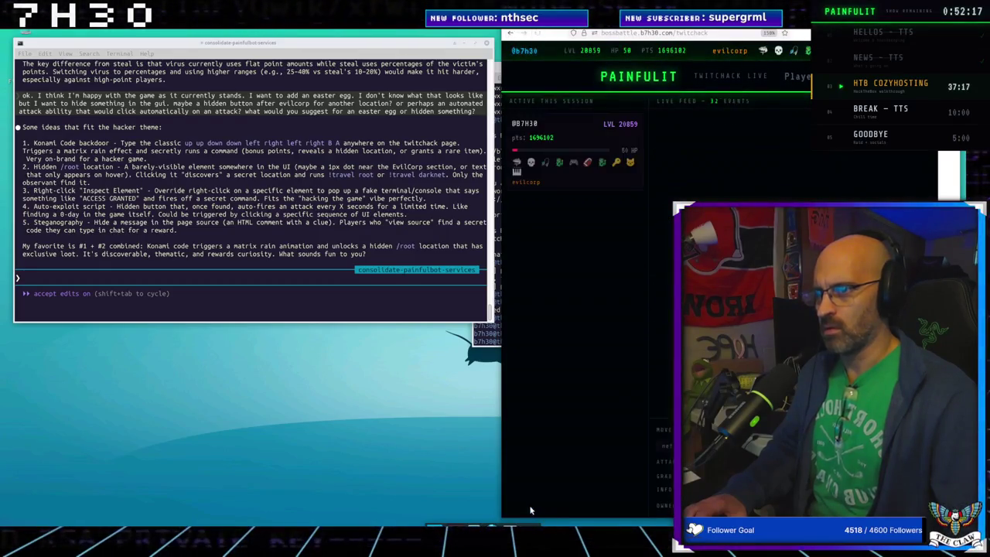